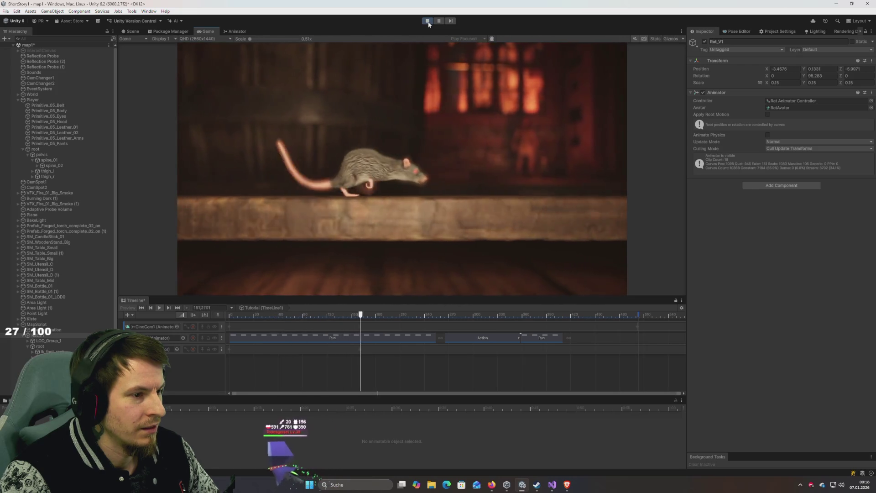
Step: Exit Play mode and orbit the Scene view camera
left_click(427, 21)
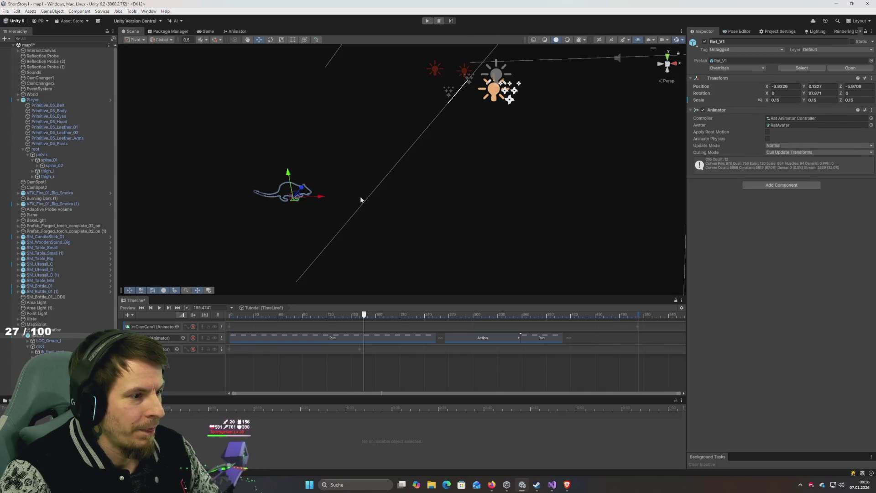
mouse_move(361, 196)
left_mouse_down()
mouse_move(332, 209)
mouse_move(406, 159)
left_mouse_up()
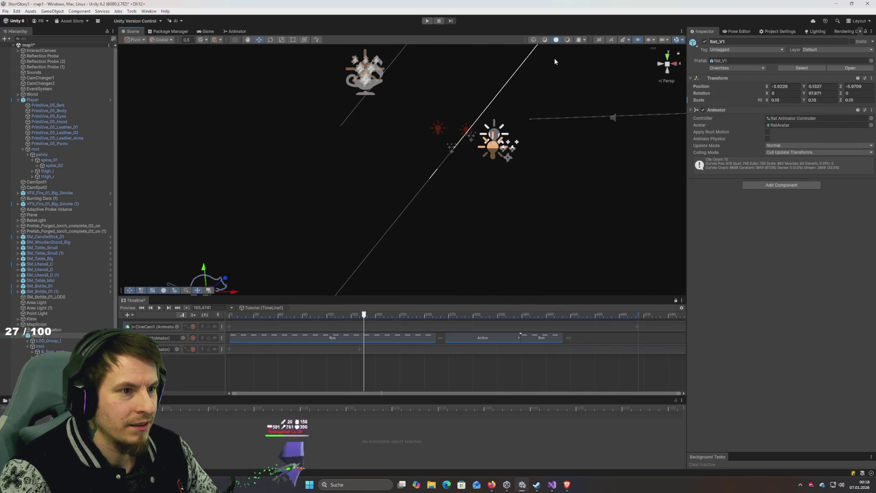
Step: Show the tavern textured, orbit down to the table, and scrub from frame 45 to 160
left_click(560, 40)
mouse_move(397, 109)
left_mouse_down()
mouse_move(402, 167)
mouse_move(415, 194)
mouse_move(410, 187)
mouse_move(387, 197)
mouse_move(401, 216)
left_mouse_up()
mouse_move(364, 315)
left_mouse_down()
mouse_move(265, 314)
mouse_move(359, 314)
left_mouse_up()
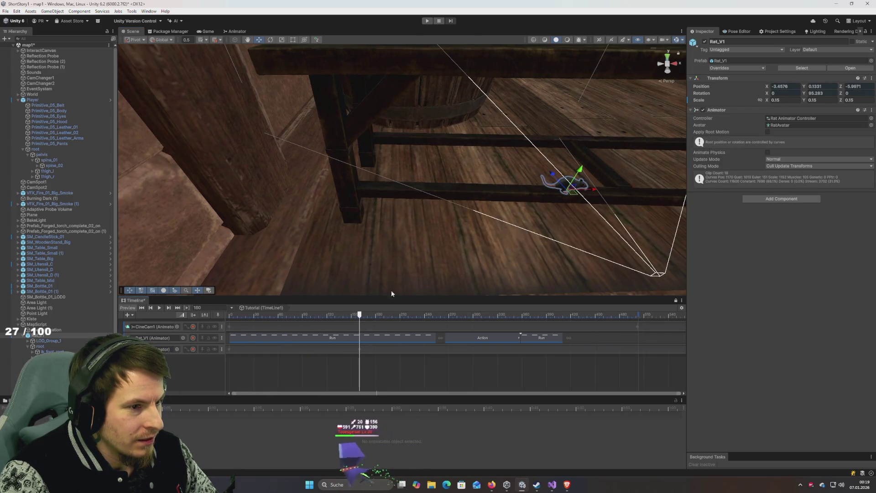
left_click_drag(511, 221, 351, 226)
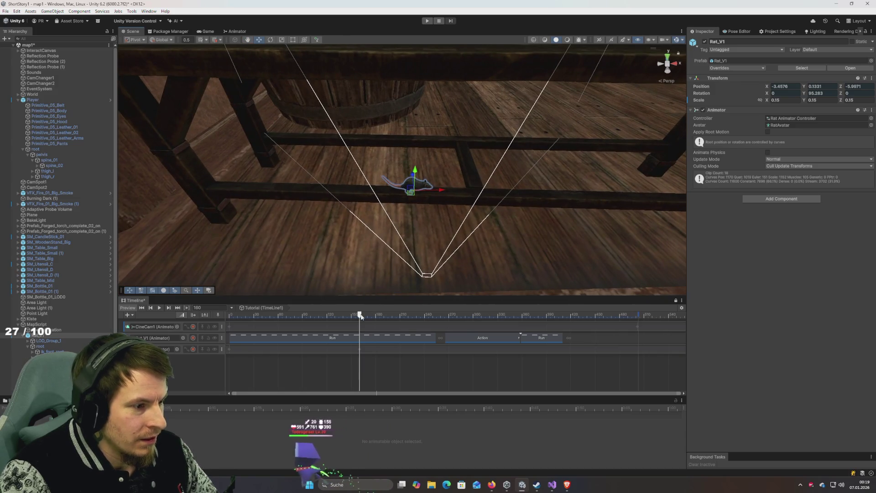
Step: Centre the rat in view, play the preview, and select its extra animation track
left_click_drag(360, 314, 214, 307)
key("space")
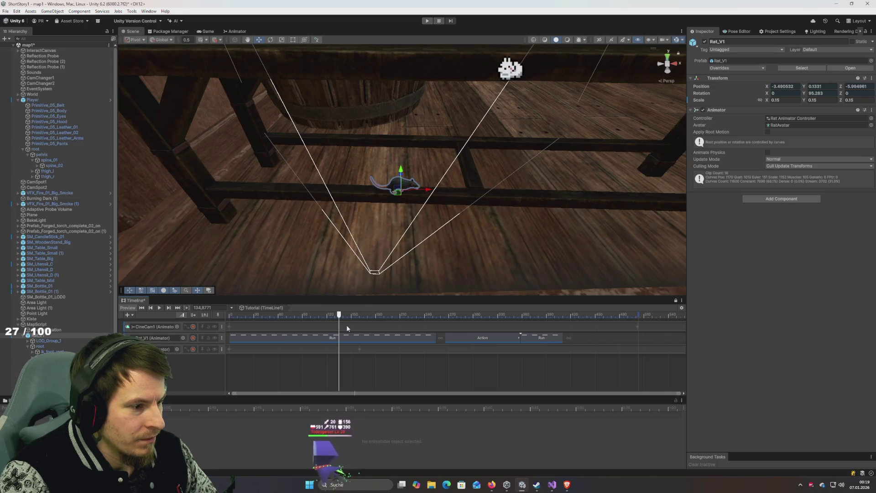
left_click(348, 349)
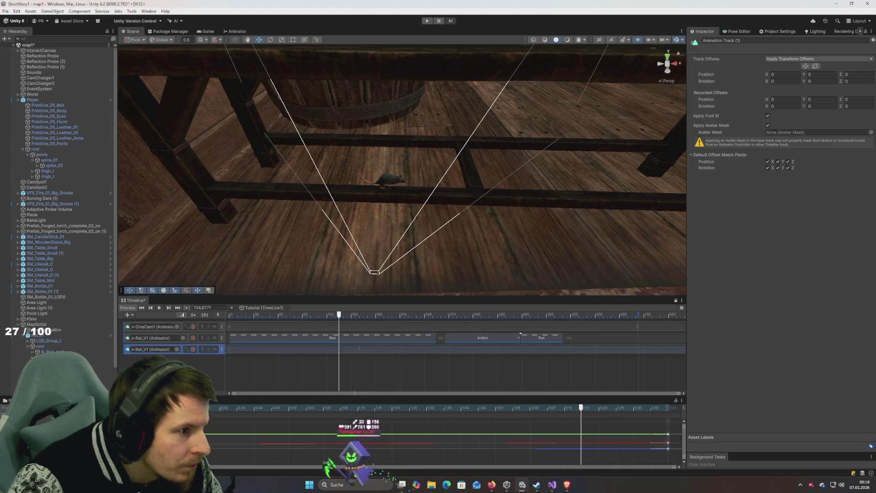
Step: Replay the sequence from frame 0, then reselect the rat and scrub back to frame 69
left_click_drag(325, 315, 178, 315)
key("space")
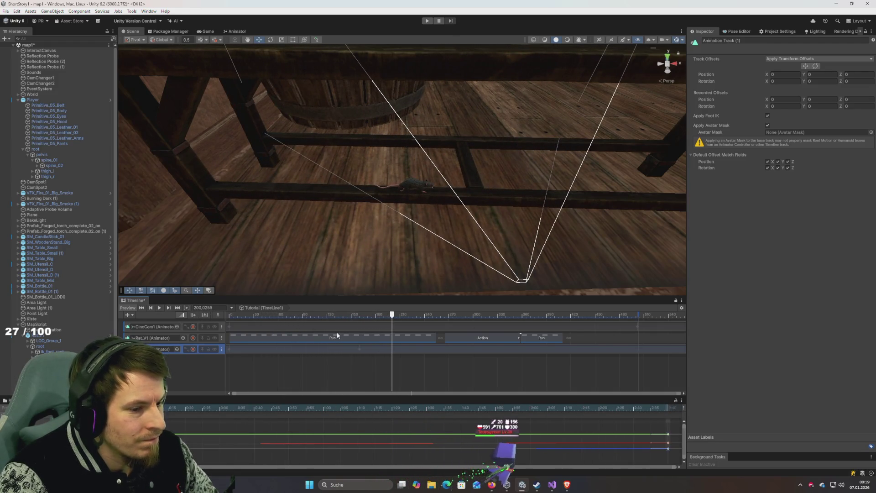
left_click(414, 379)
mouse_move(392, 314)
left_mouse_down()
mouse_move(229, 314)
mouse_move(346, 338)
mouse_move(193, 327)
mouse_move(295, 334)
left_mouse_up()
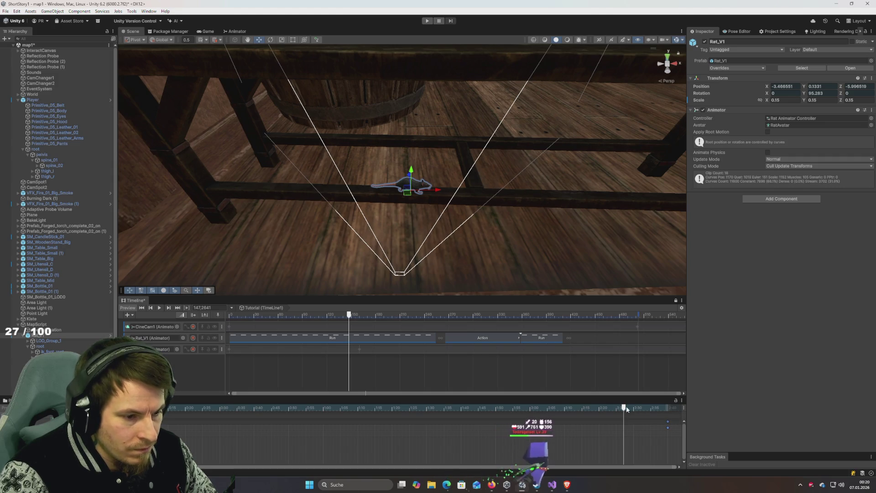
Step: At frame 160, record a key on the extra track with the rat nudged to X -3.4993
left_click_drag(626, 408, 667, 418)
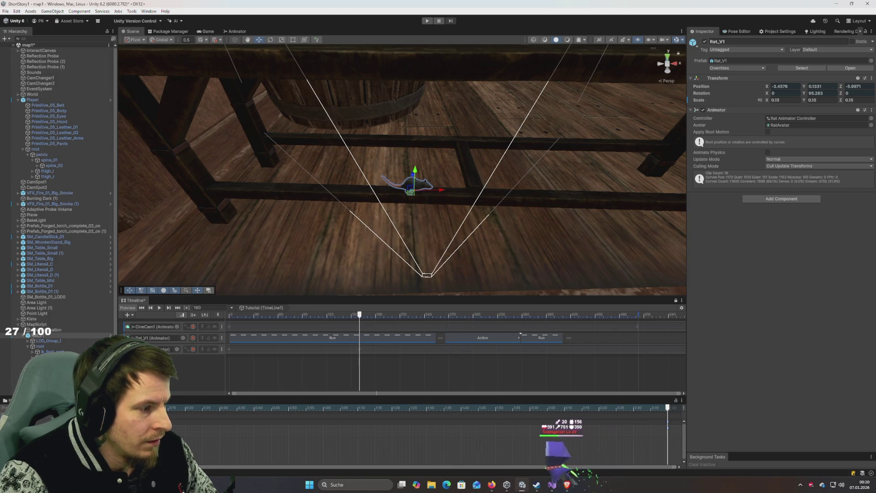
left_click(193, 350)
mouse_move(442, 194)
left_mouse_down()
mouse_move(382, 198)
mouse_move(294, 176)
mouse_move(331, 227)
mouse_move(322, 221)
mouse_move(397, 248)
mouse_move(489, 251)
left_mouse_up()
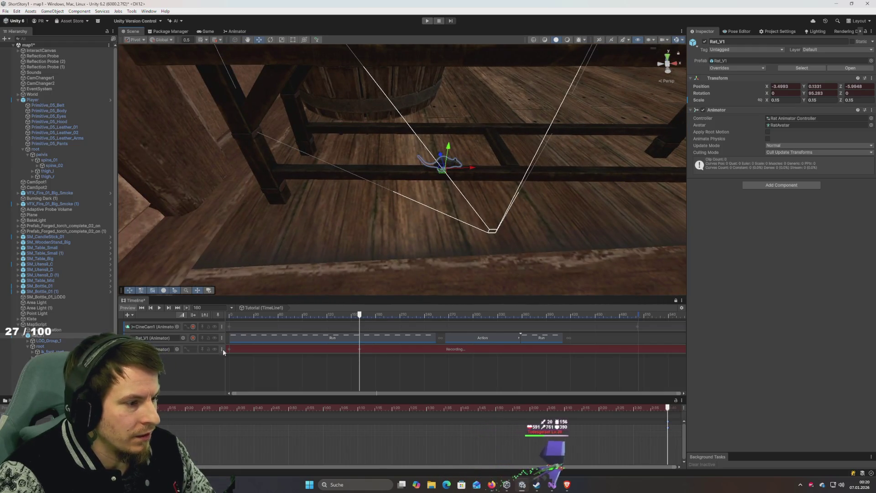
Step: Stop recording, replay the sequence, and trim the end of the first Run clip
left_click(194, 349)
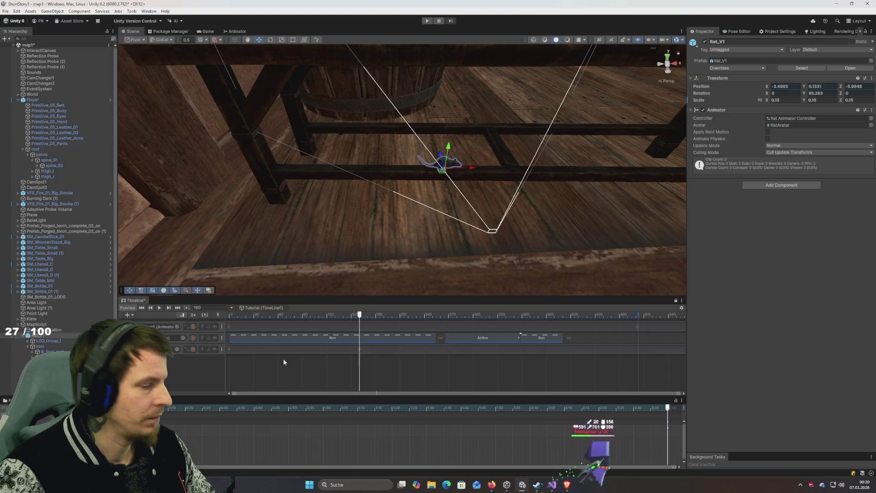
key("space")
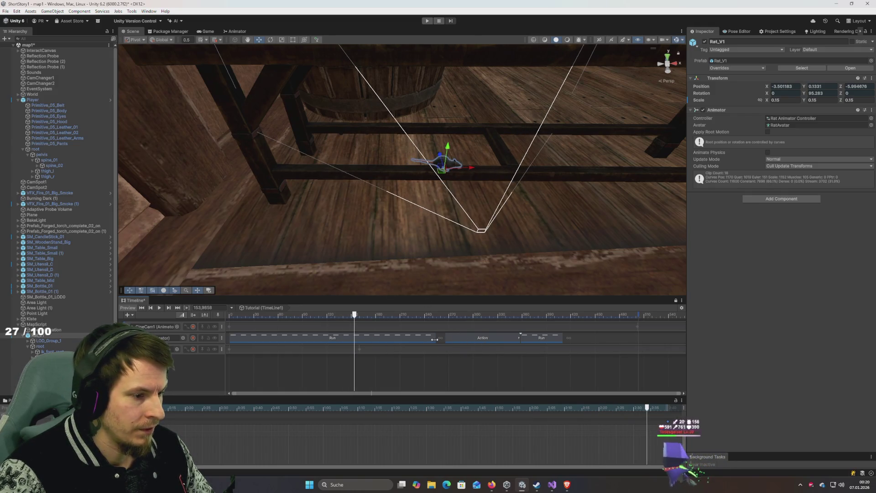
left_click_drag(435, 339, 376, 340)
Step: Move the Action clip to start at frame 142, blending from Run over 17 frames, and preview
left_click_drag(482, 338, 383, 338)
left_click(282, 315)
key("space")
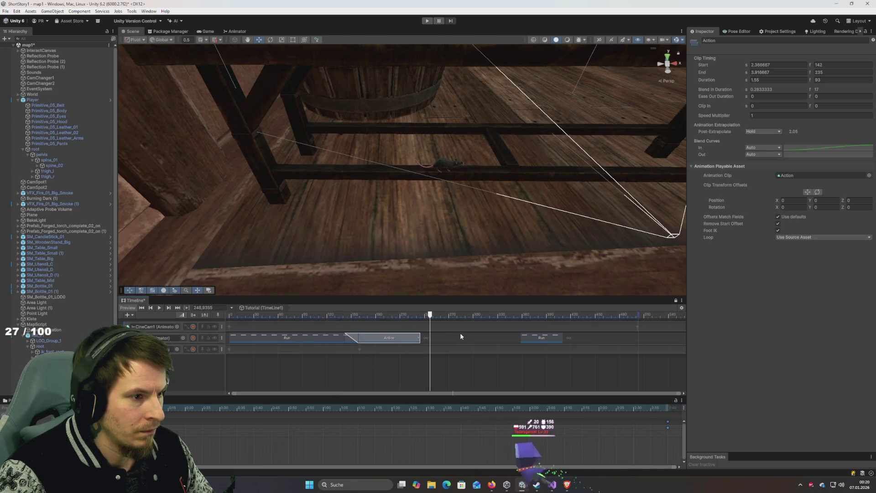
Step: End the Action clip at frame 197 and start the second Run clip at frame 187
left_click_drag(420, 338, 388, 341)
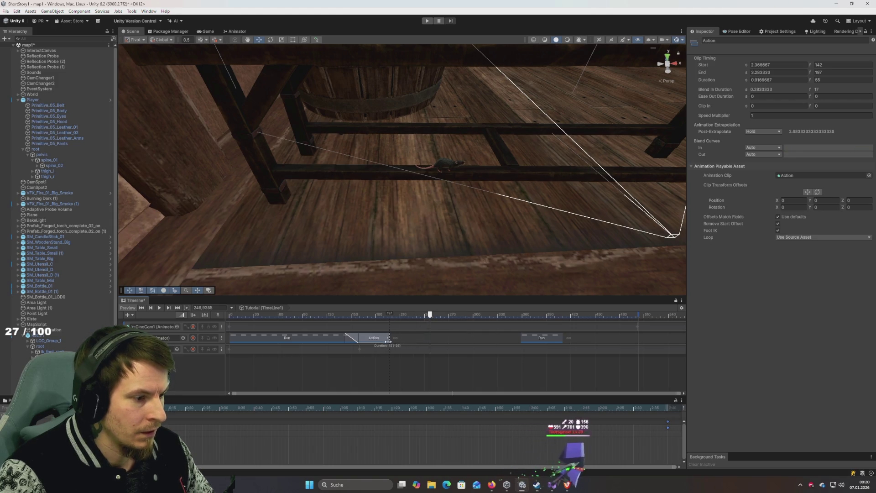
left_click_drag(544, 341, 414, 340)
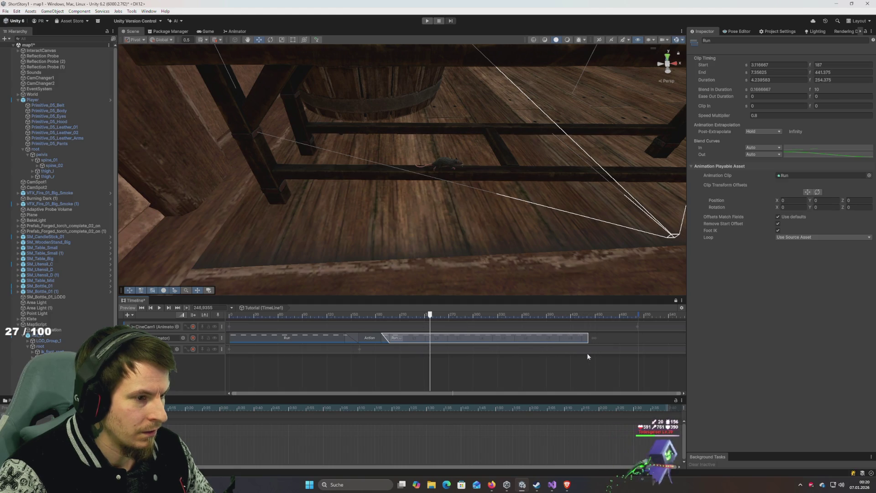
left_click(247, 315)
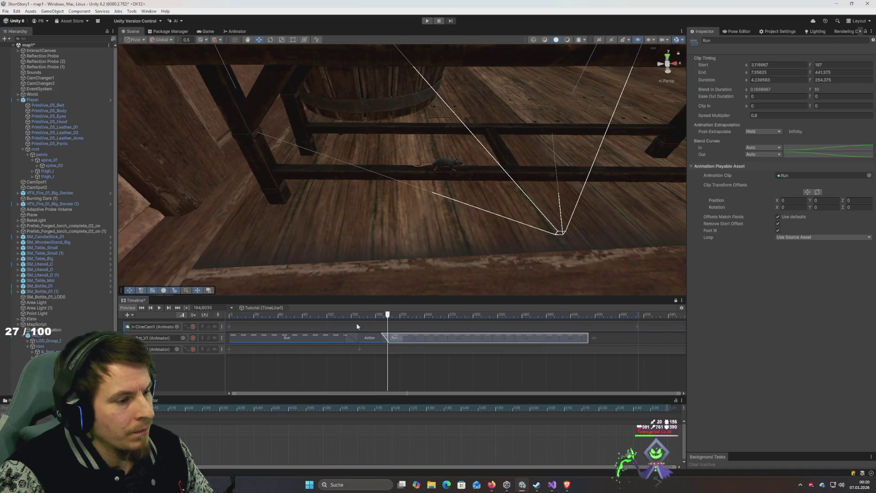
Step: Check the transition by jumping to frame 106, selecting the first Run clip, and scrubbing to 158
left_click(315, 315)
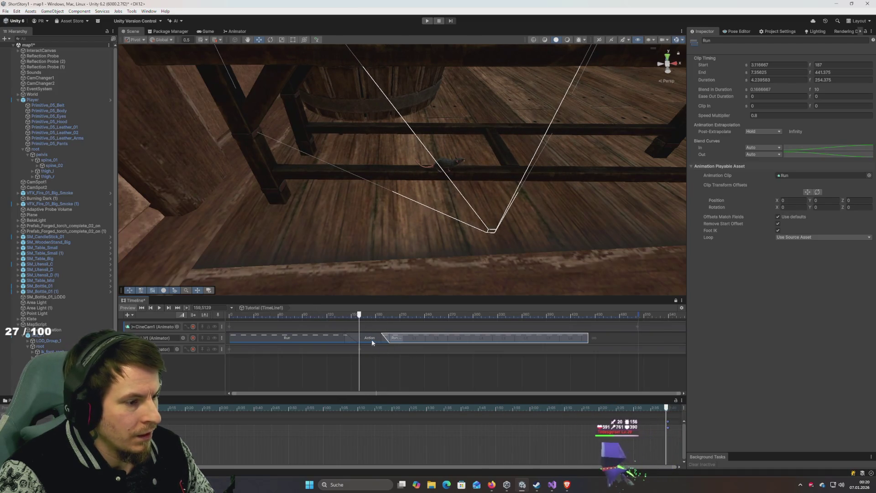
left_click(344, 341)
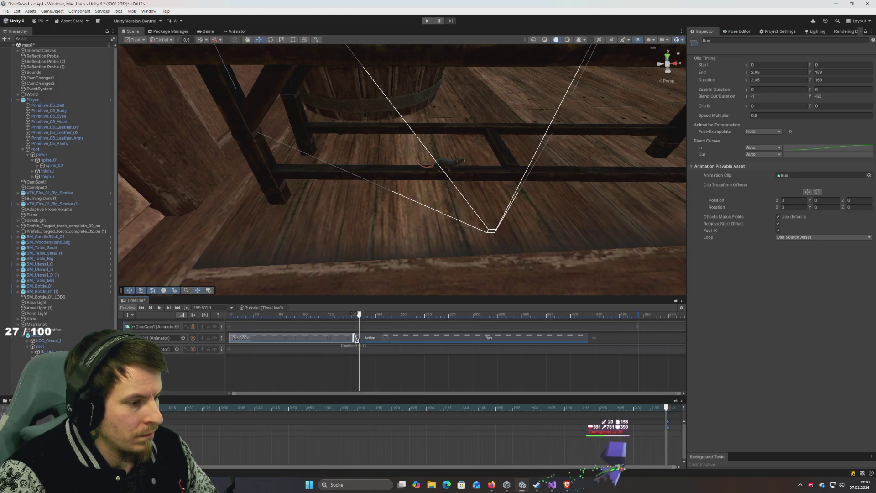
left_click(326, 317)
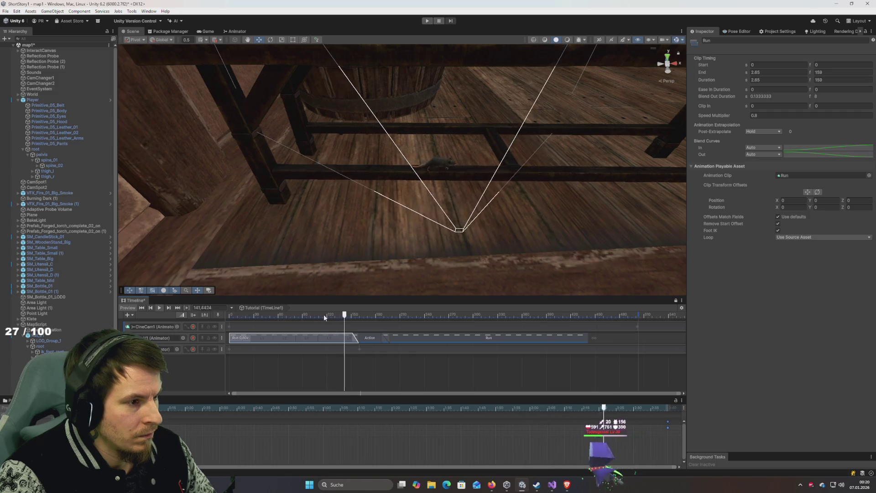
mouse_move(377, 322)
left_mouse_down()
mouse_move(338, 323)
mouse_move(358, 325)
mouse_move(340, 332)
mouse_move(361, 338)
left_mouse_up()
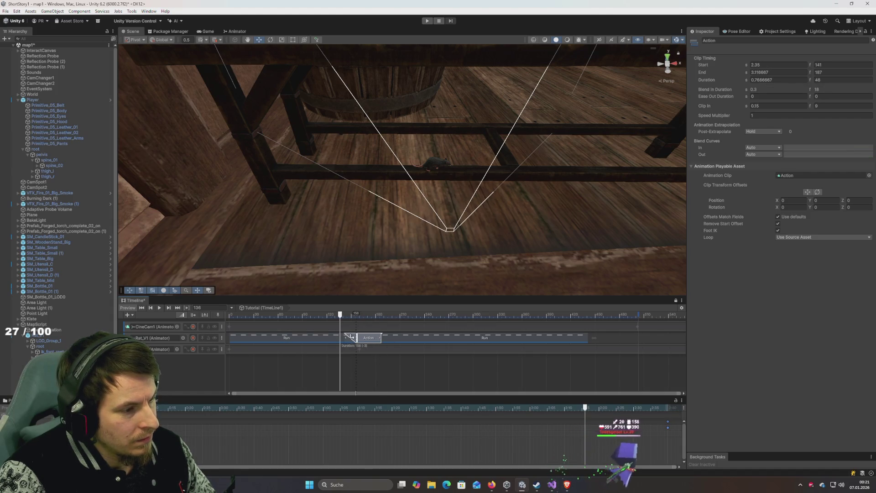
Step: Replay from about frame 120, shift the Action clip slightly earlier, and scrub through the jump
left_click(318, 314)
key("space")
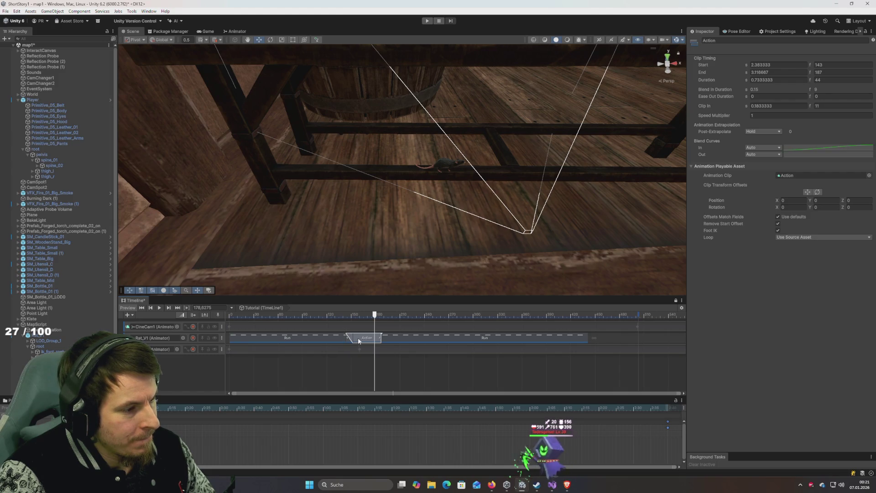
left_click_drag(363, 337, 360, 338)
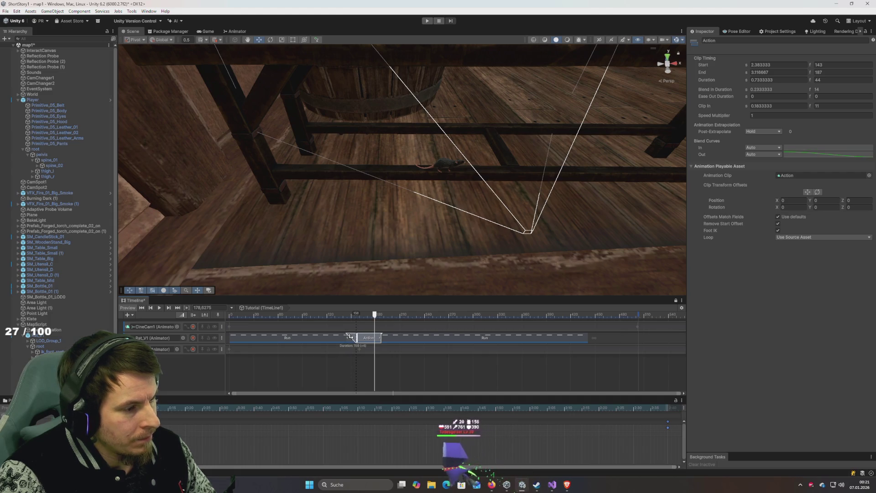
left_click_drag(319, 314, 377, 315)
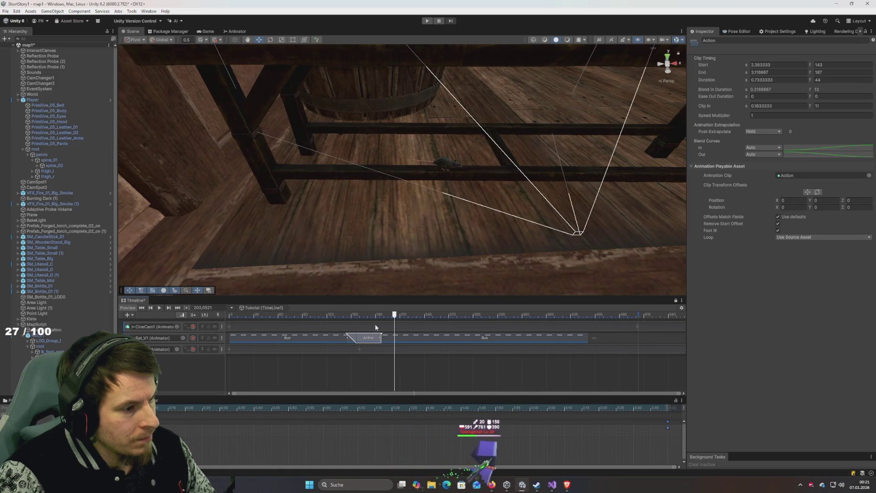
Step: Start the second Run clip at frame 189, replay the transition, then watch from frame 107 in the Game view
left_click(364, 315)
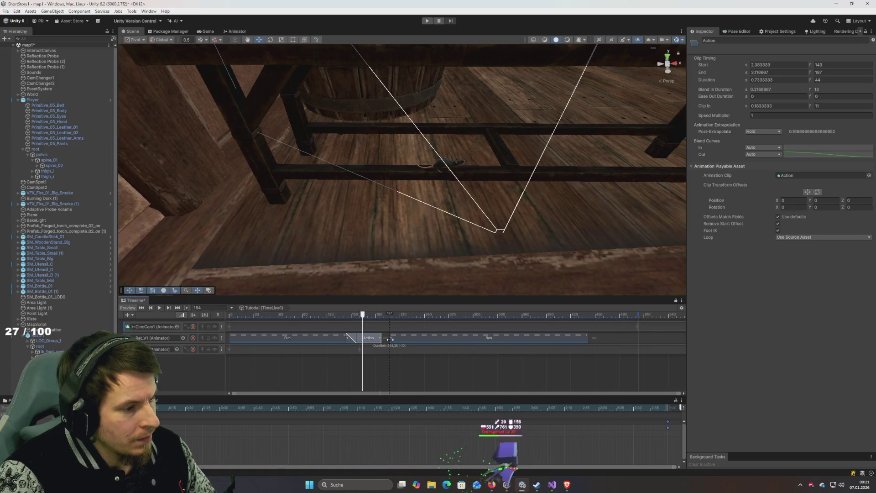
left_click_drag(383, 340, 411, 338)
left_click(328, 315)
key("space")
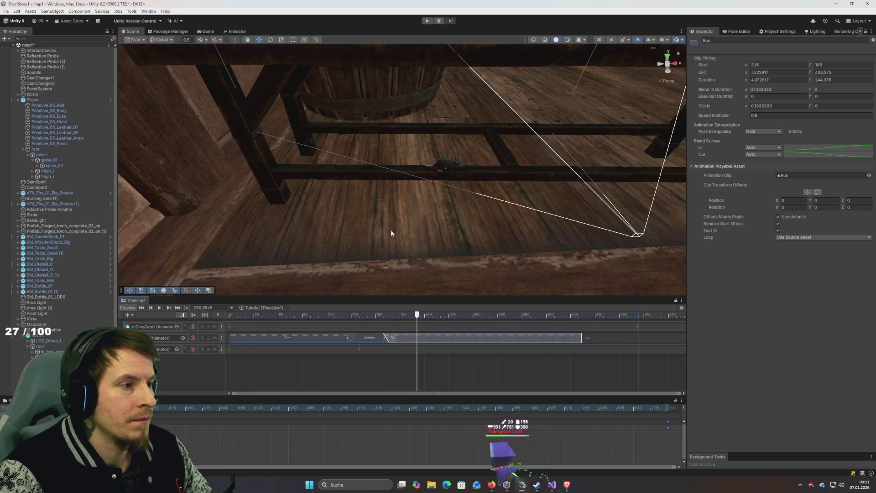
left_click(207, 34)
mouse_move(360, 315)
left_mouse_down()
mouse_move(287, 313)
mouse_move(390, 329)
mouse_move(306, 321)
left_mouse_up()
Step: Play the sequence in the Game view from frame 46, stop at frame 109, and select the CineCam1 track
key("space")
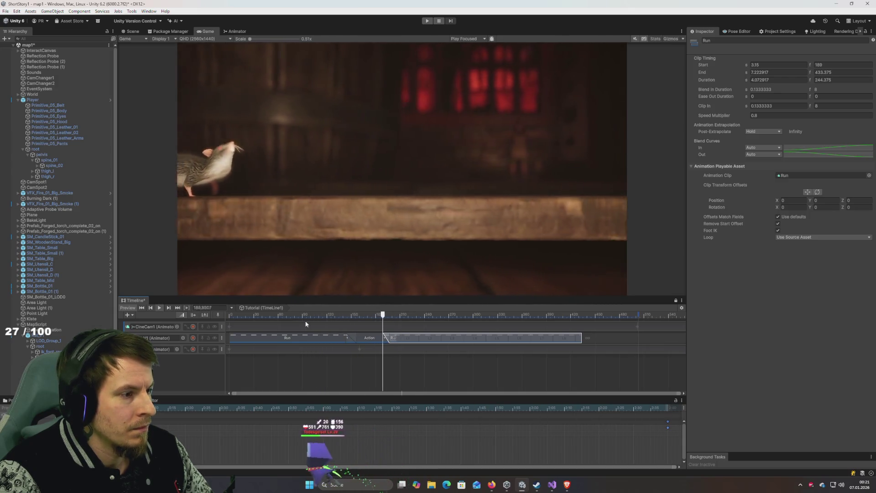
left_click_drag(335, 315, 268, 316)
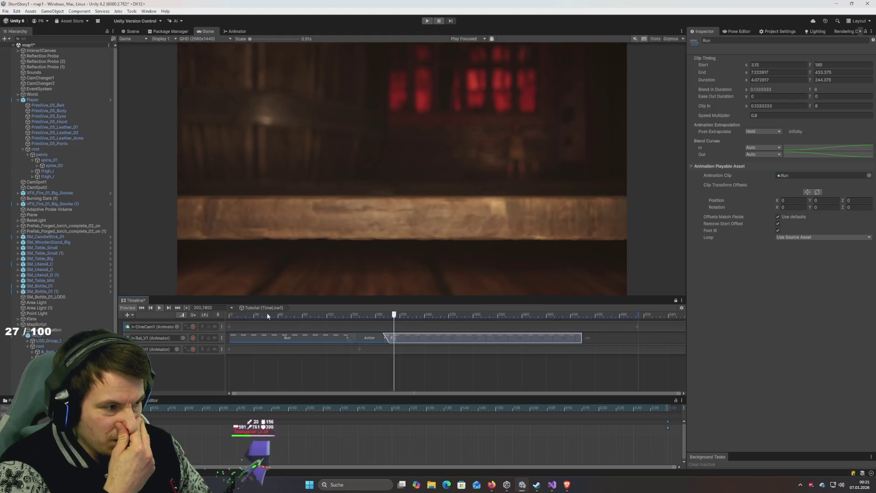
key("space")
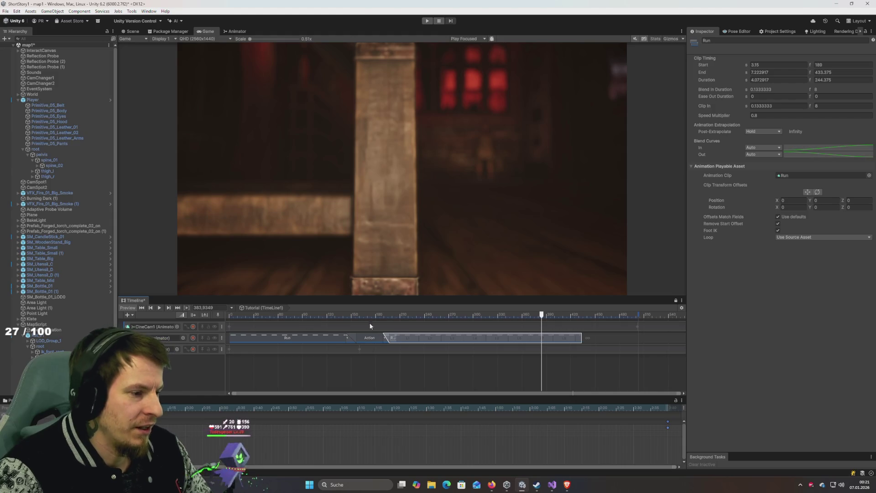
left_click(309, 315)
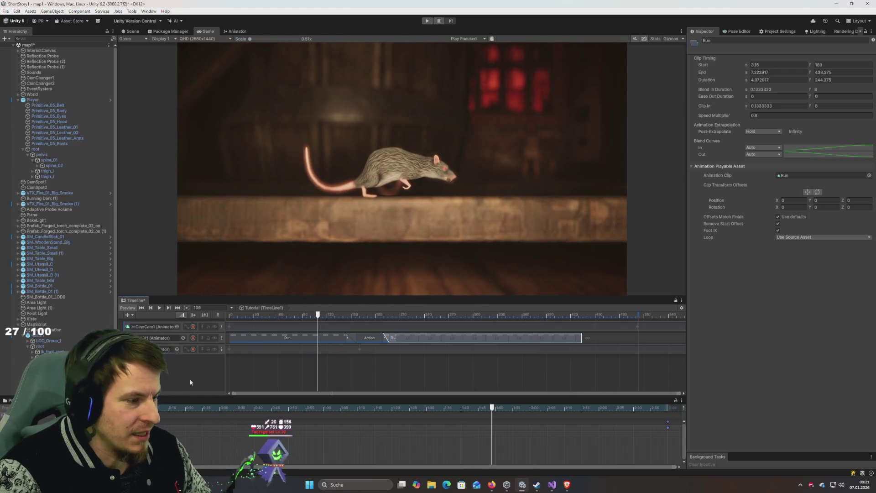
left_click(295, 326)
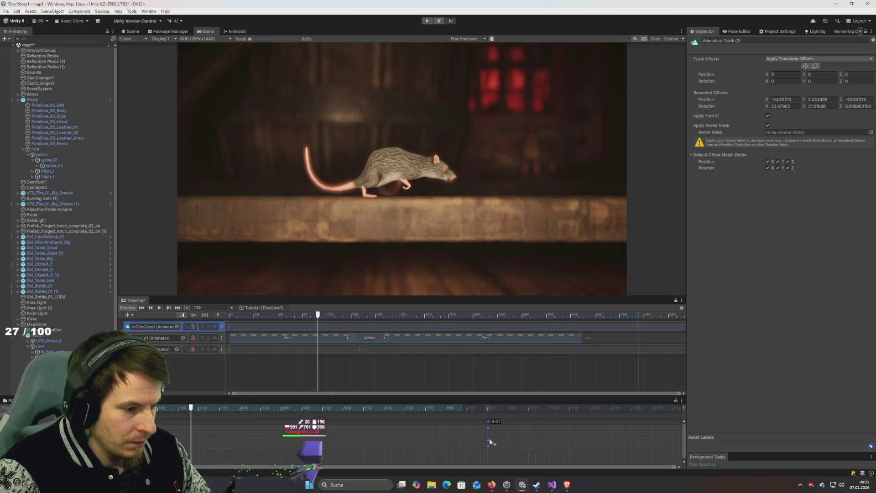
Step: Push the last keyframes slightly later in the Clip Editor and replay the sequence from the start
left_click(231, 315)
key("space")
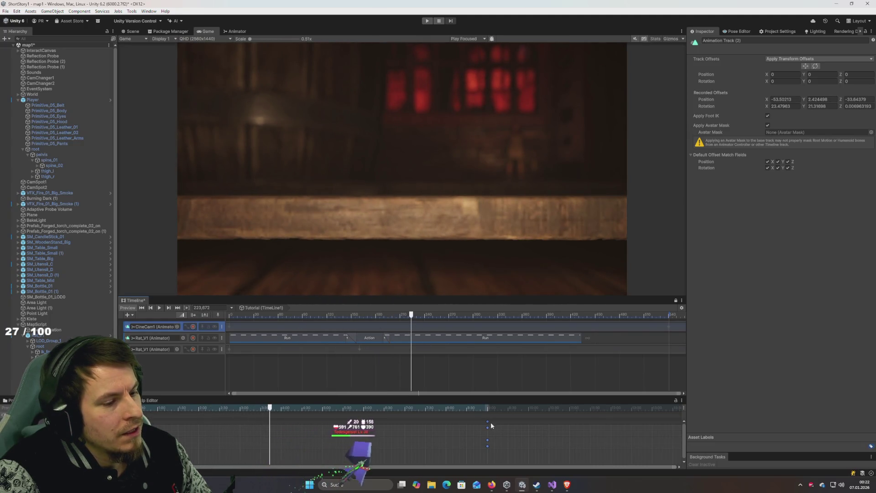
left_click_drag(529, 432, 531, 432)
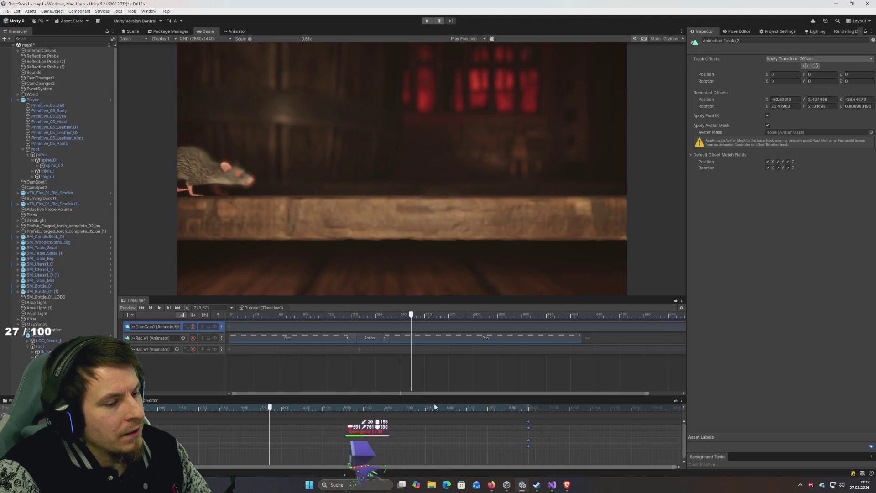
key("space")
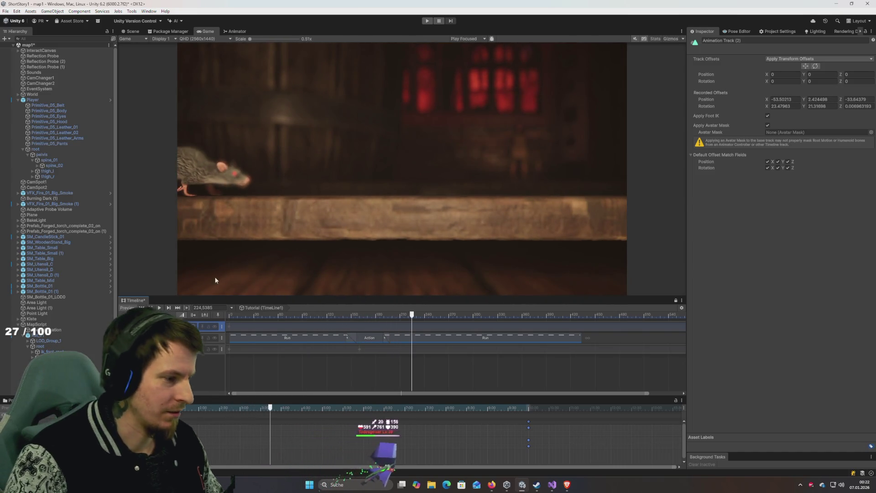
Step: Select the rat's second Rat_V1 track and start recording at about frame 194
left_click(283, 350)
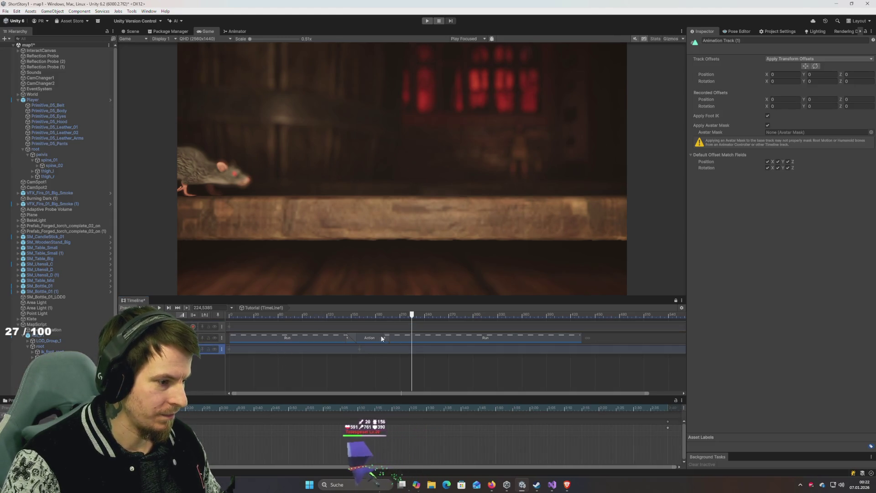
left_click(374, 315)
mouse_move(356, 320)
left_mouse_down()
mouse_move(340, 318)
mouse_move(384, 324)
mouse_move(386, 336)
left_mouse_up()
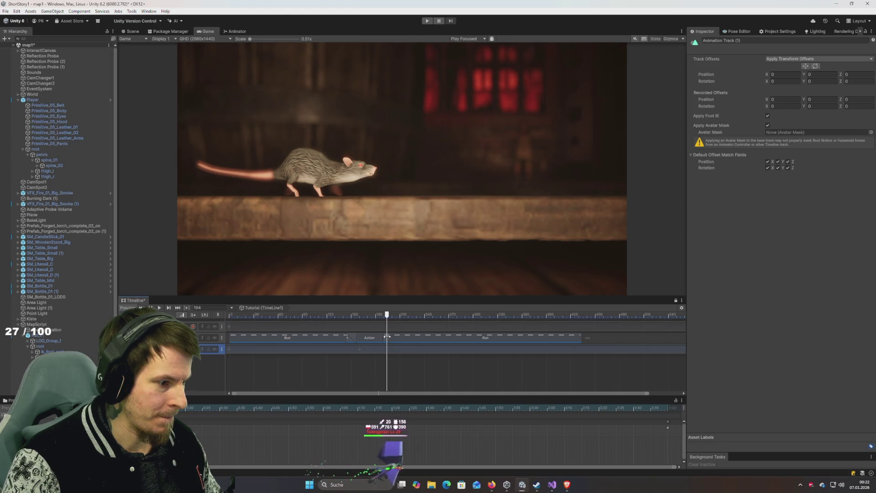
left_click(194, 349)
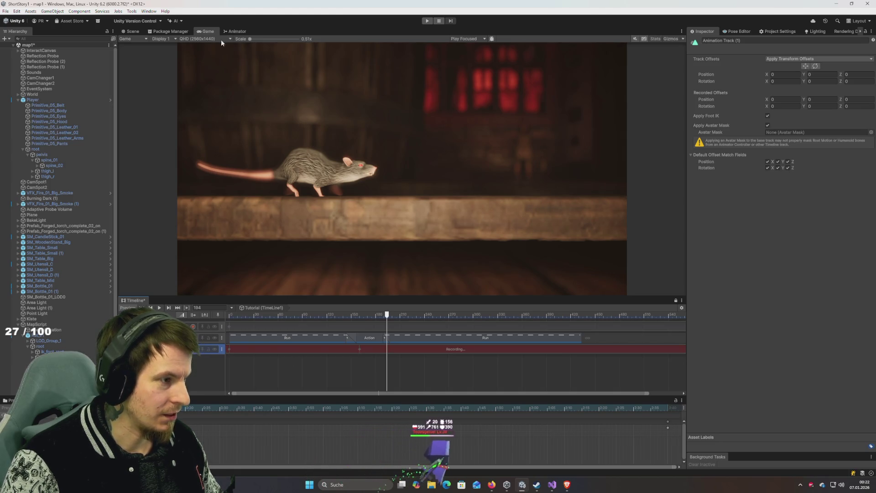
Step: Select Rat_V1 in the Scene view and move the playhead later in the sequence
left_click(132, 31)
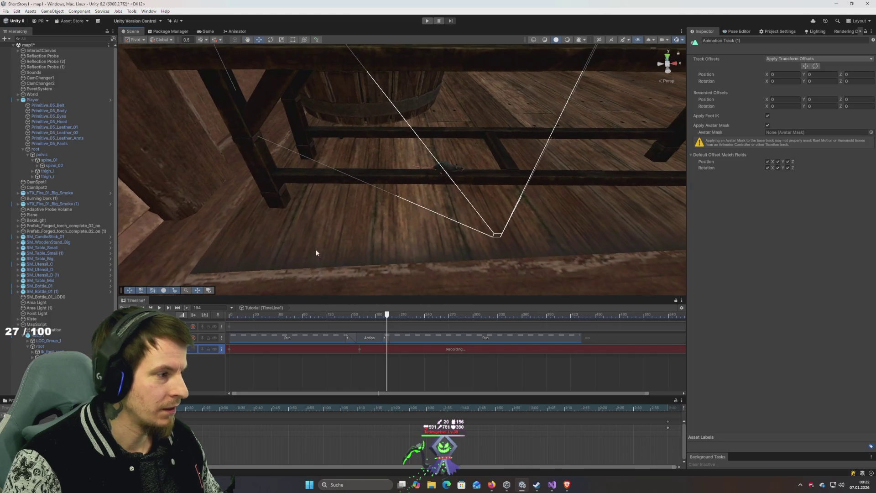
left_click(442, 167)
left_click_drag(320, 210, 348, 229)
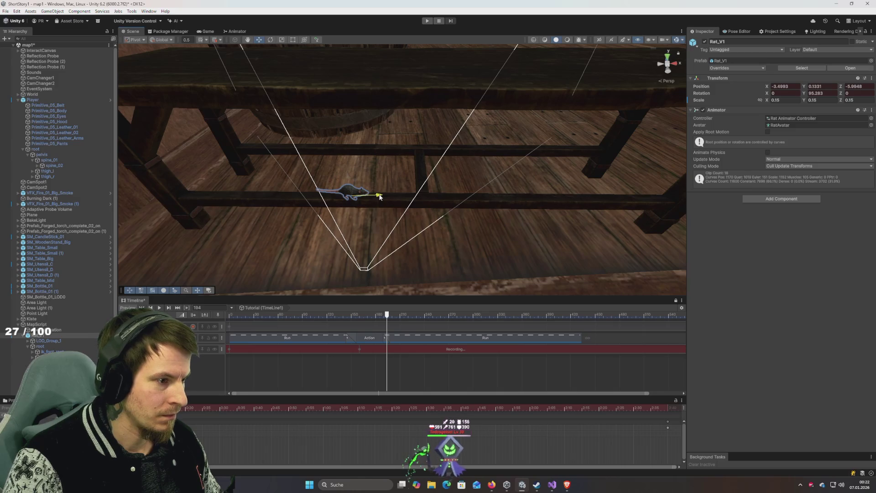
left_click_drag(380, 195, 380, 197)
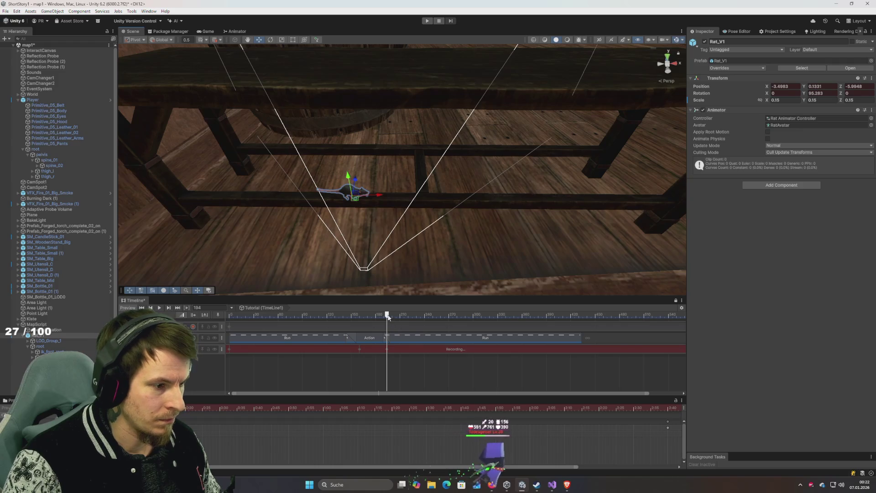
mouse_move(388, 315)
left_mouse_down()
mouse_move(480, 327)
mouse_move(486, 313)
mouse_move(566, 326)
mouse_move(538, 327)
mouse_move(547, 327)
left_mouse_up()
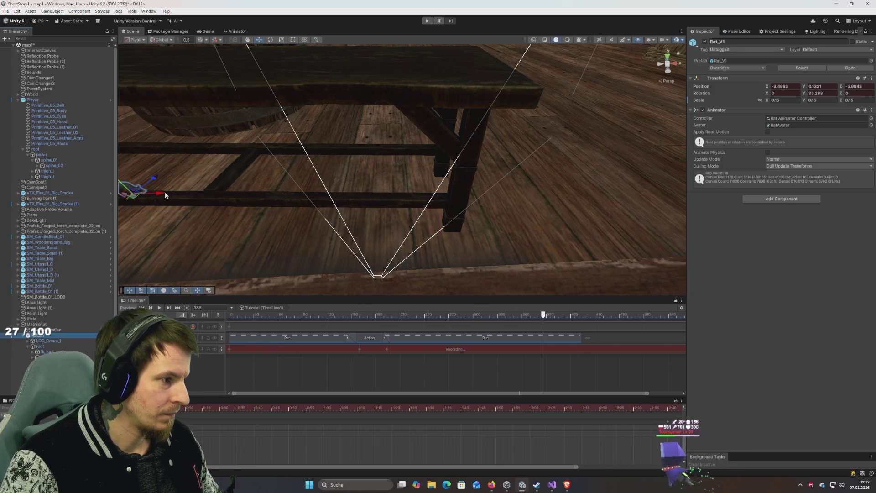
Step: Slide the rat farther along the beam in X and Z, checking its position through the game camera
left_click_drag(165, 192, 451, 246)
key("f")
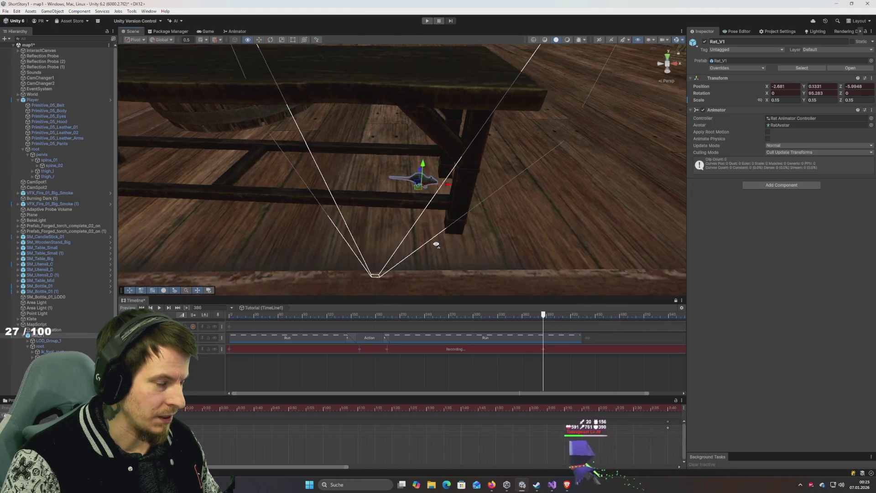
mouse_move(364, 235)
left_mouse_down()
mouse_move(290, 238)
mouse_move(290, 264)
mouse_move(420, 228)
mouse_move(409, 251)
mouse_move(345, 246)
mouse_move(432, 232)
mouse_move(360, 54)
left_mouse_up()
left_click(208, 32)
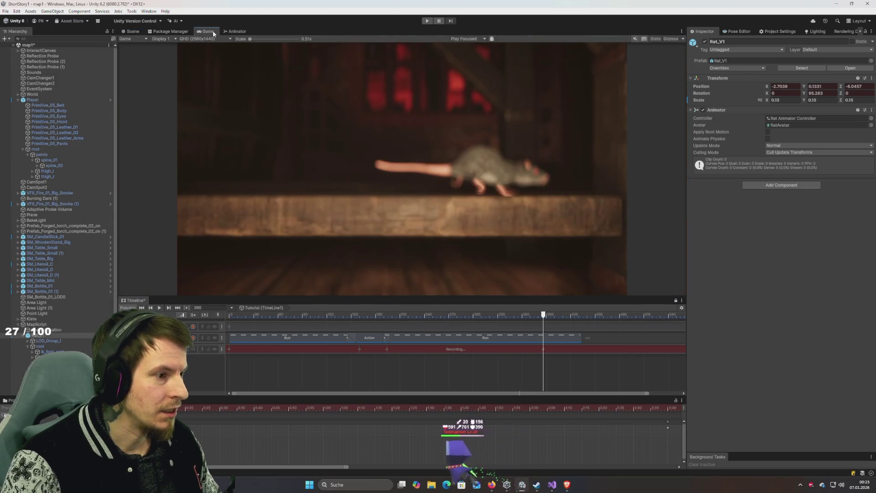
left_click(132, 31)
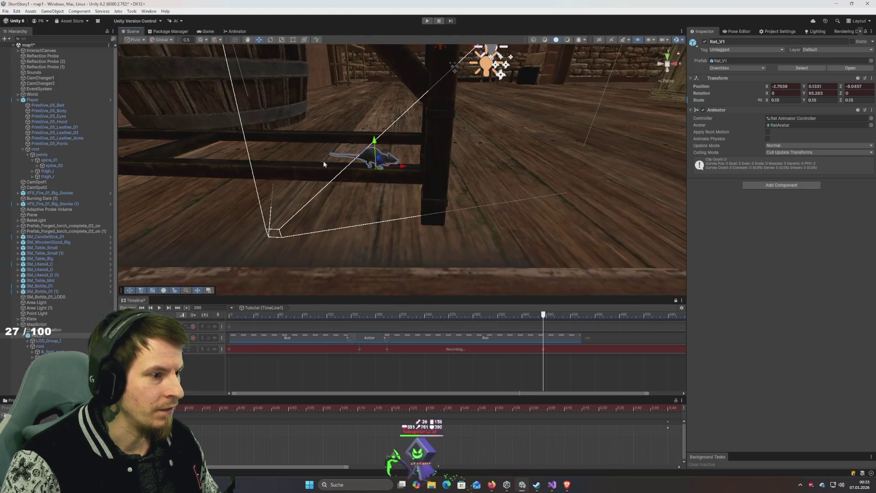
key("f")
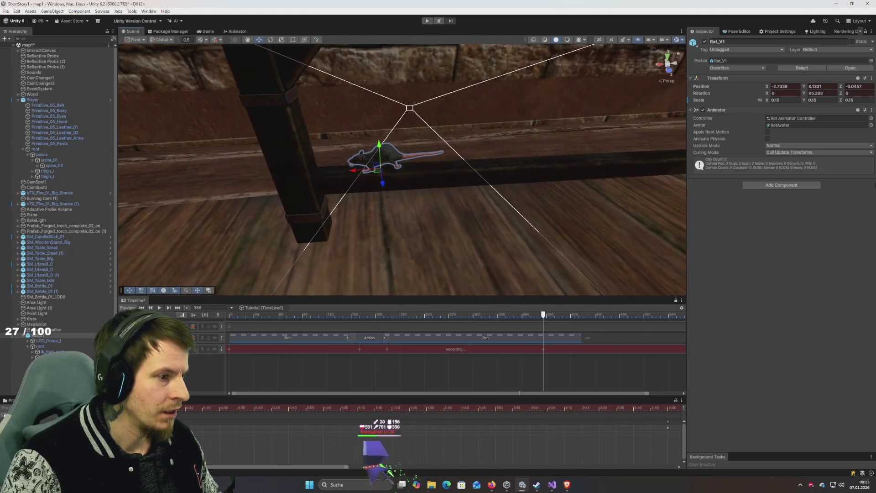
mouse_move(341, 173)
left_mouse_down()
mouse_move(428, 173)
mouse_move(344, 166)
left_mouse_up()
scroll(344, 165, "up", 5)
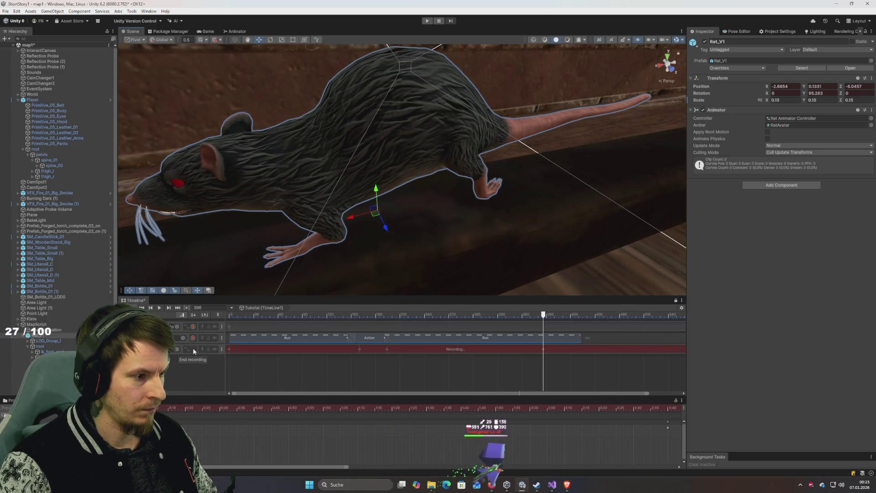
Step: Stop recording and shorten the last Run clip to a duration of 230 frames
left_click(195, 348)
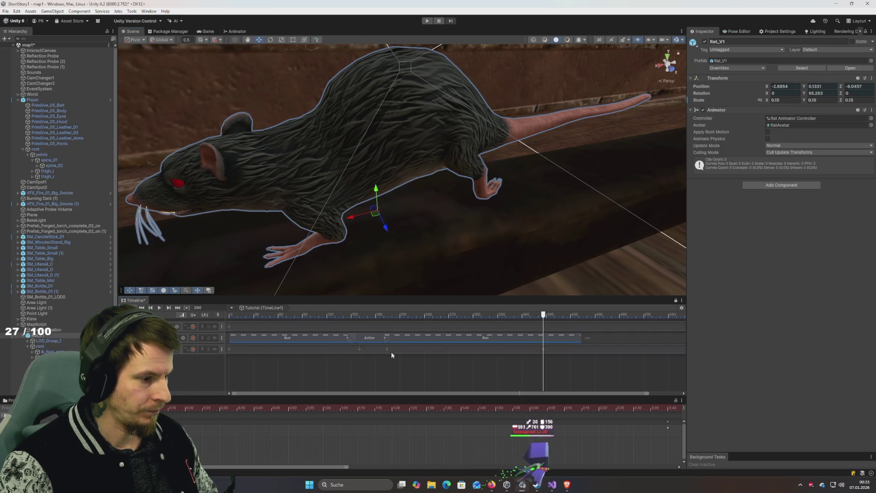
right_click(368, 355)
left_click_drag(582, 337, 559, 341)
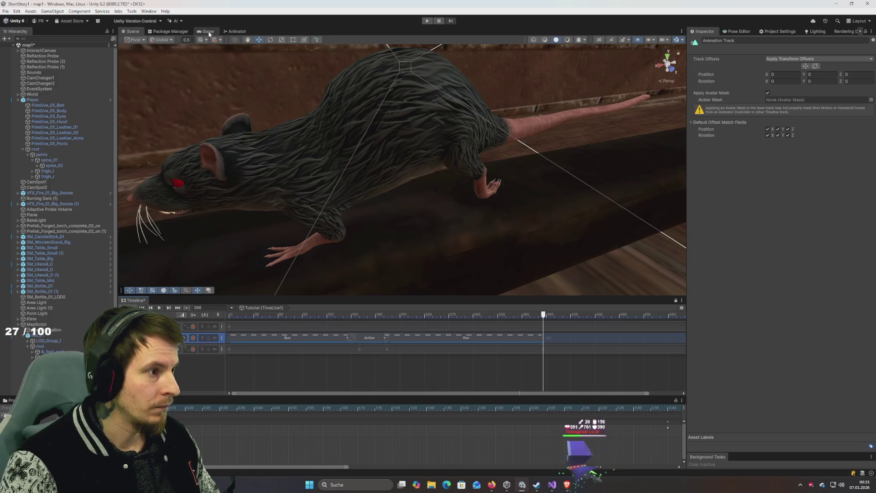
Step: Play in the Game view, scrub back to about frame 202, and select the Focus object
key("ctrl+p")
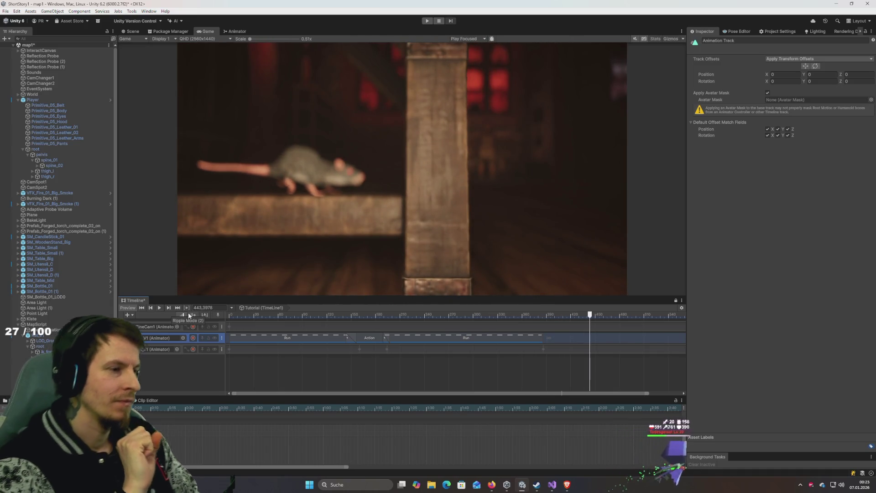
mouse_move(489, 315)
left_mouse_down()
mouse_move(491, 323)
mouse_move(398, 331)
mouse_move(487, 338)
mouse_move(458, 345)
left_mouse_up()
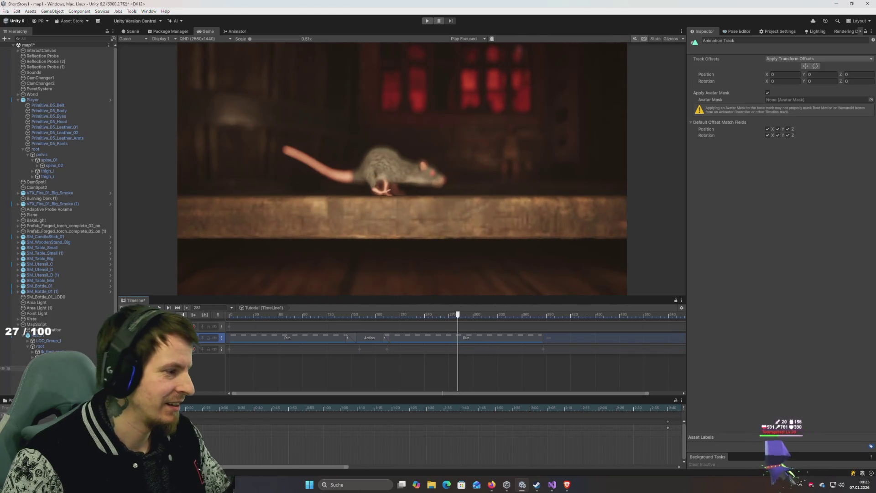
scroll(64, 192, "down", 2)
left_click(45, 388)
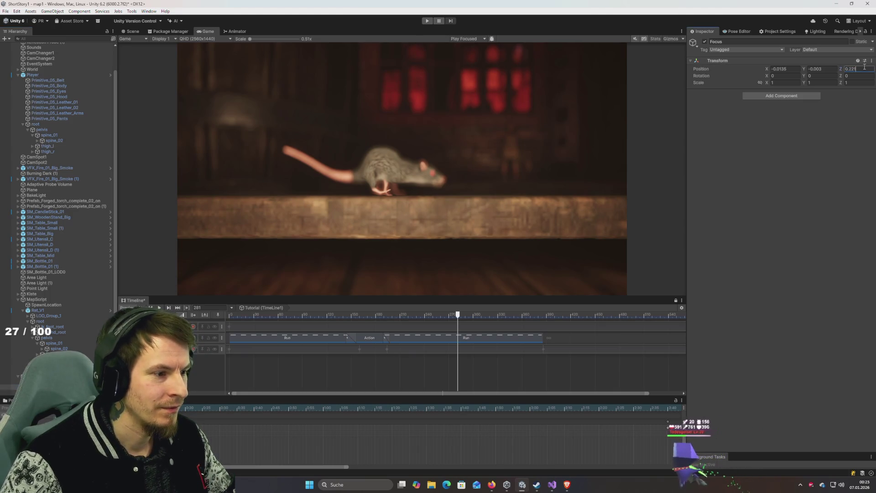
Step: Set the Focus object's Transform Position Z to 0.23
type("5")
key("BackSpace")
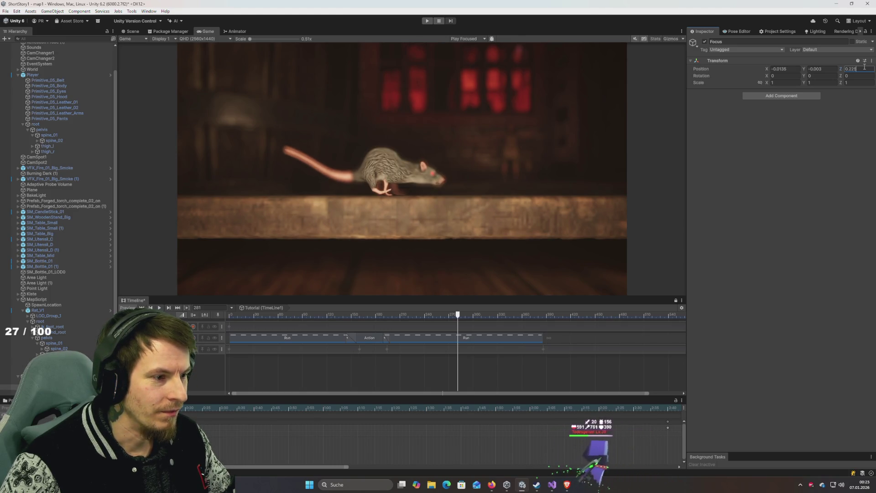
type("8")
key("BackSpace")
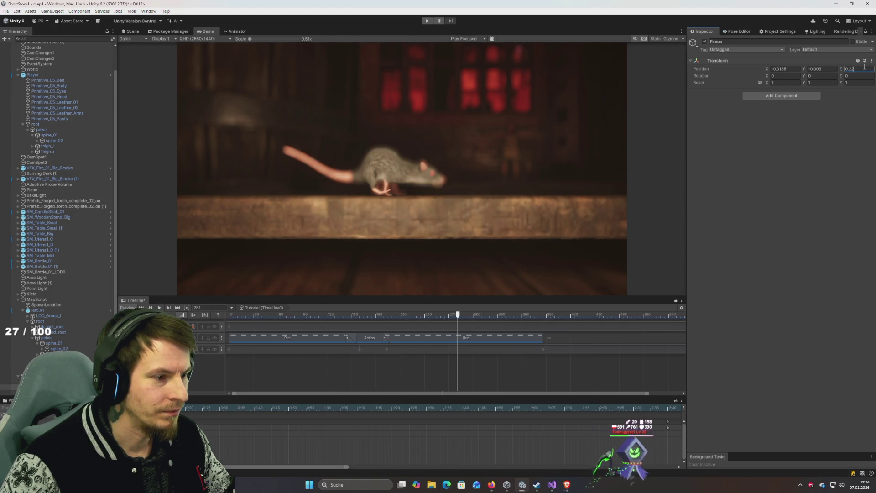
type("5")
key("BackSpace")
type("3")
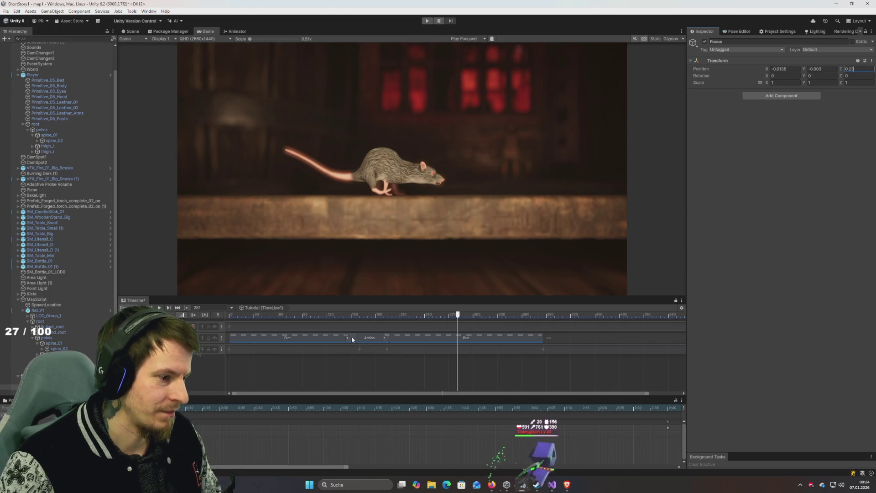
left_click(396, 314)
Step: Scrub the Timeline back and select the final Run clip on the rat's track
left_click_drag(288, 317, 222, 319)
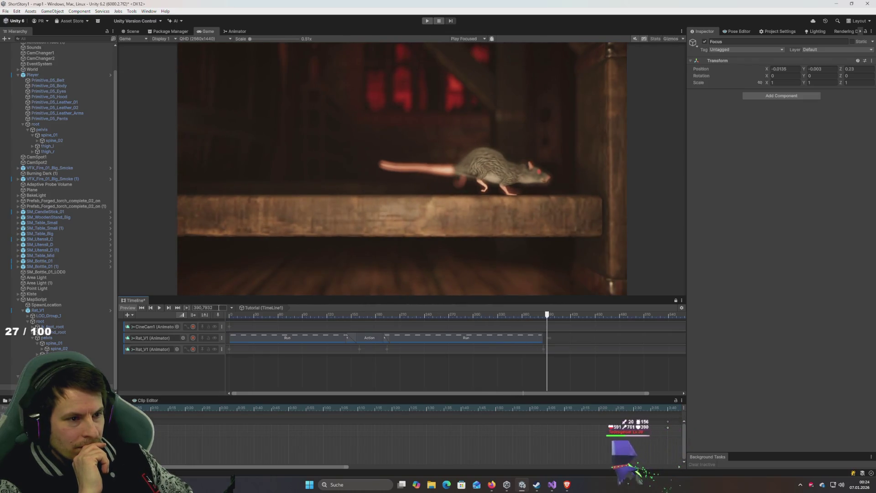
mouse_move(542, 316)
left_mouse_down()
mouse_move(516, 316)
mouse_move(535, 323)
left_mouse_up()
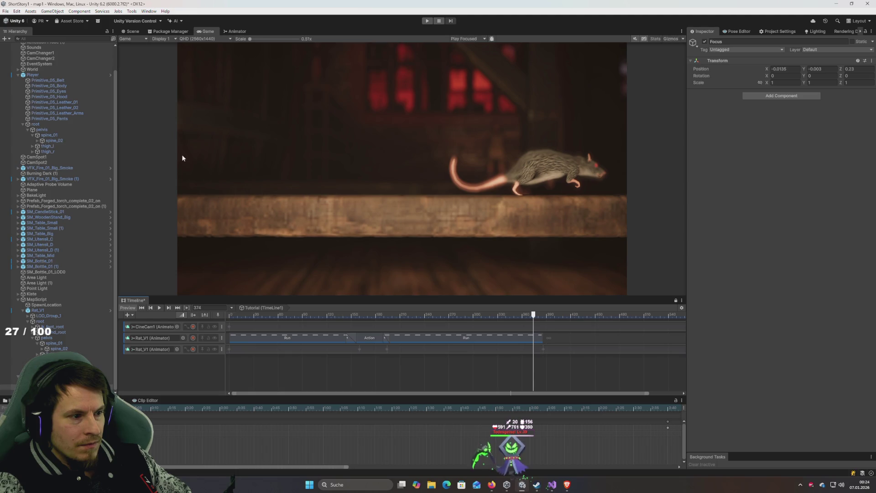
left_click(514, 340)
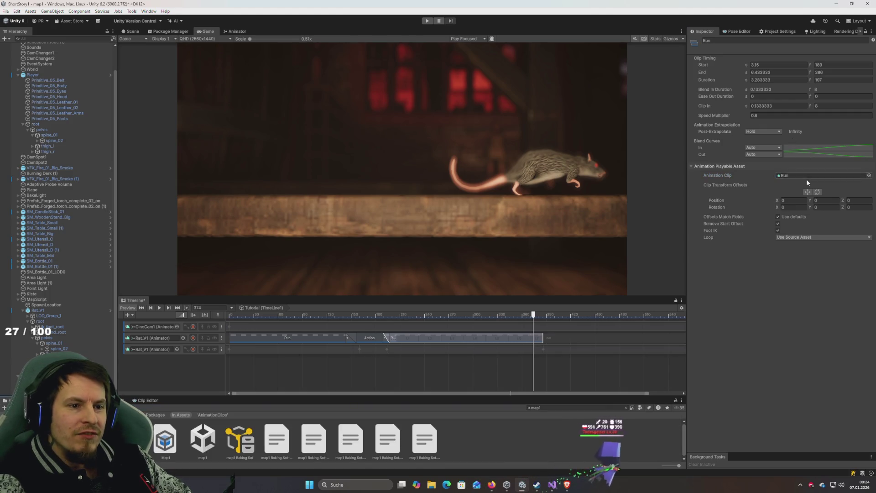
Step: Locate the Run animation asset and add an Idle clip right after Run, previewing it
left_click(792, 177)
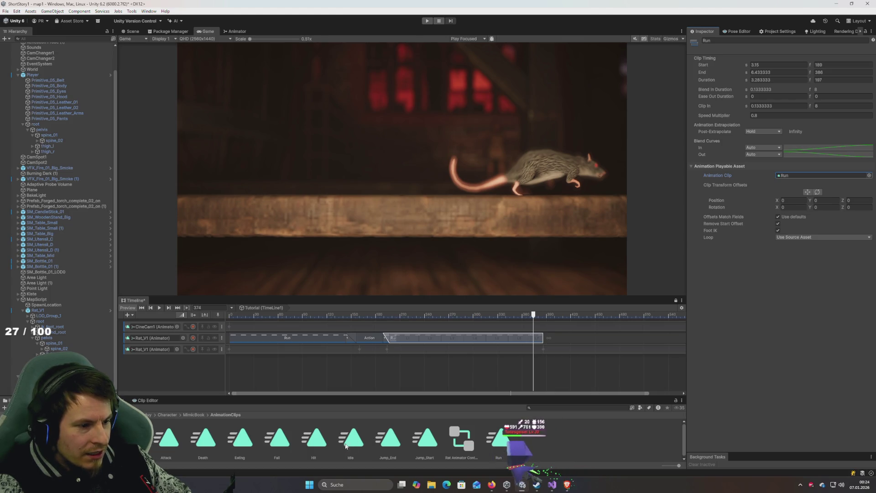
mouse_move(558, 340)
left_mouse_down()
mouse_move(570, 343)
mouse_move(528, 318)
mouse_move(574, 330)
mouse_move(517, 325)
left_mouse_up()
key("space")
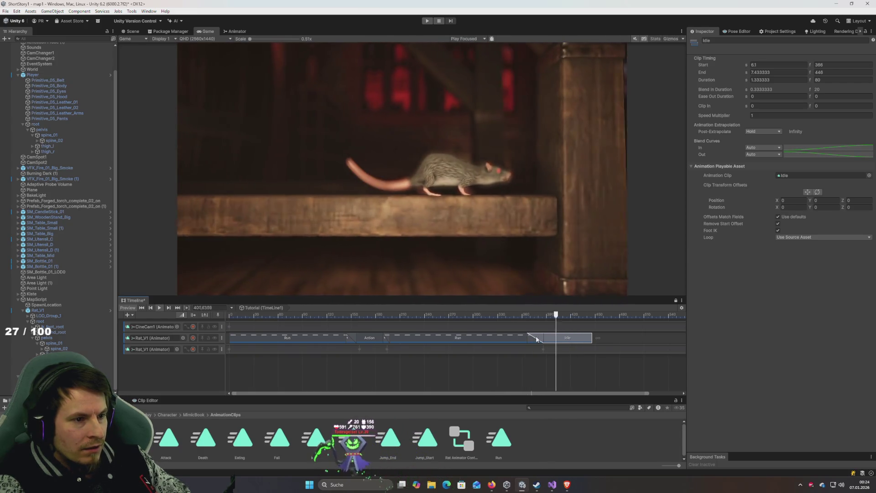
left_click(492, 314)
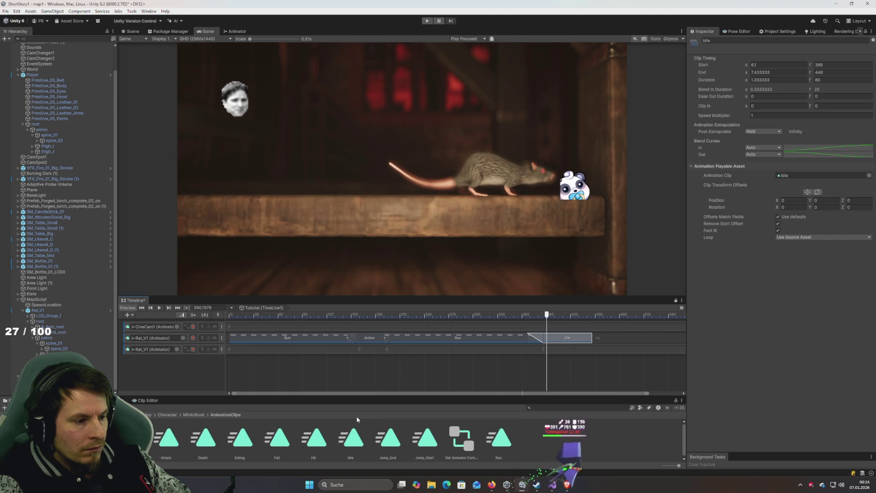
Step: Add an Eating clip to the rat track, then delete it
left_click_drag(240, 446, 605, 340)
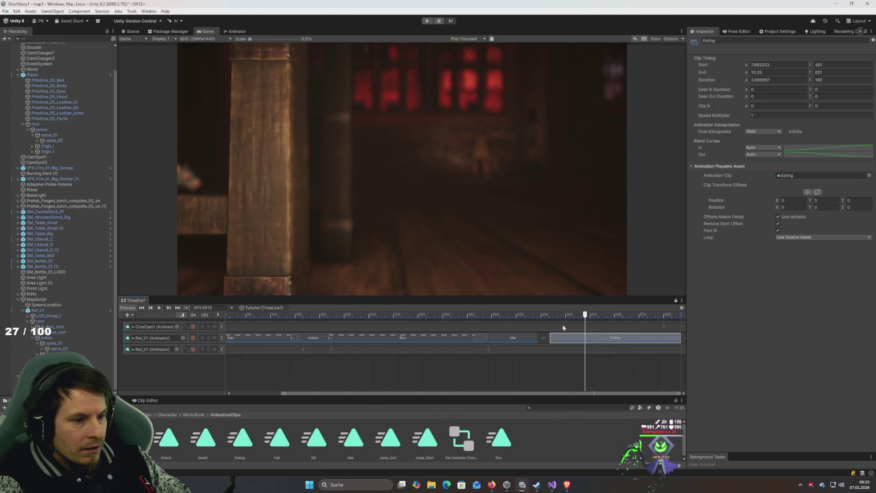
left_click_drag(573, 338, 532, 338)
left_click(508, 316)
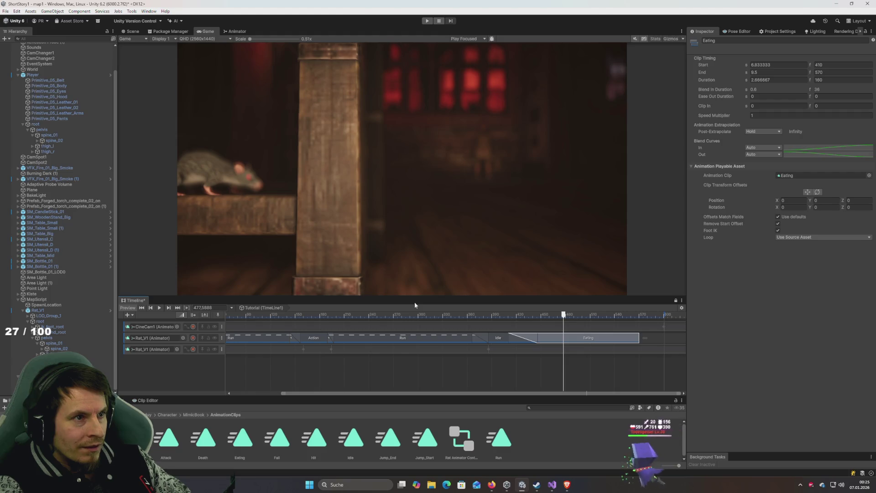
key("Delete")
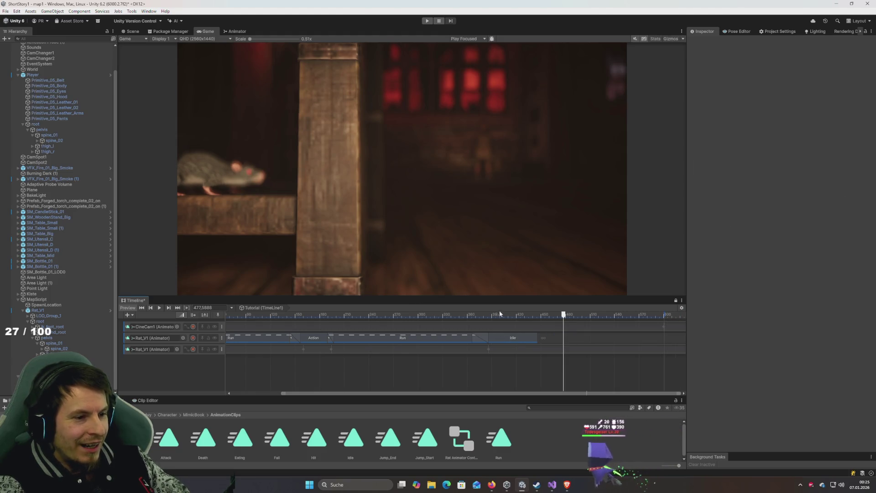
Step: Paste a copy of the Run clip at frame 431
mouse_move(447, 314)
left_mouse_down()
mouse_move(478, 315)
mouse_move(496, 322)
mouse_move(472, 322)
mouse_move(525, 341)
mouse_move(505, 342)
left_mouse_up()
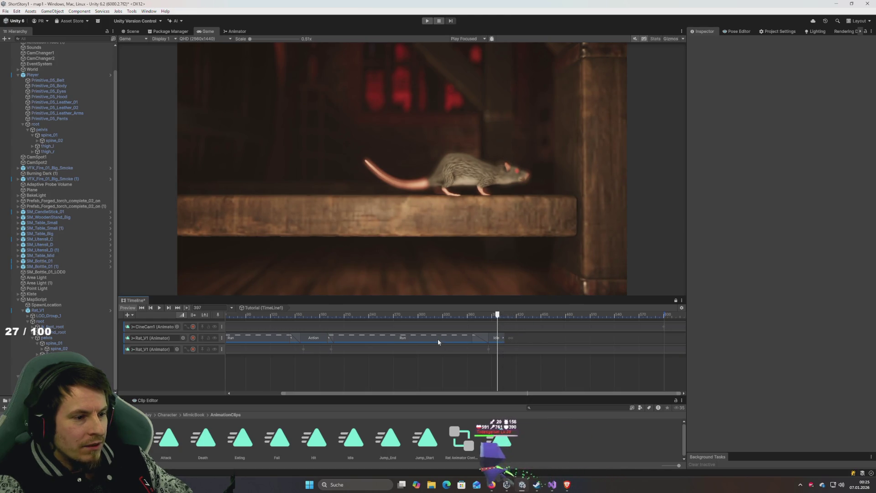
left_click(425, 339)
left_click(525, 313)
key("ctrl+v")
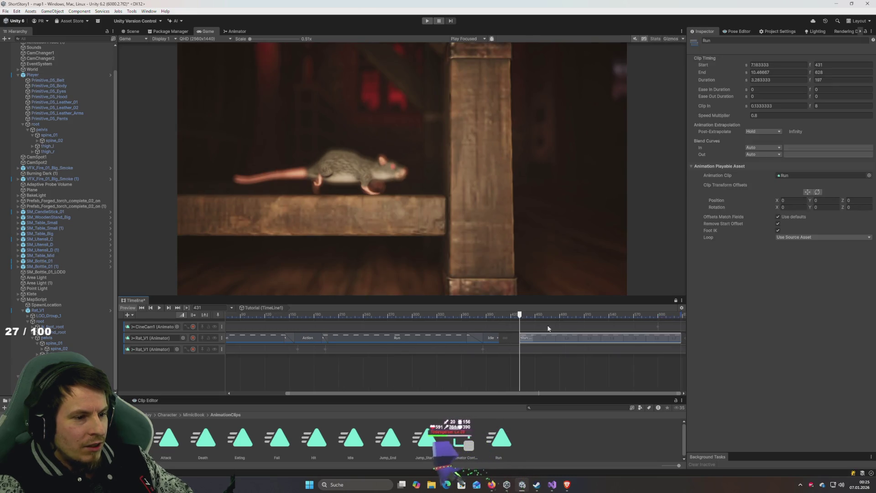
Step: Move and shorten the pasted Run clip and set its Speed Multiplier to 0.5
left_click_drag(553, 340, 532, 340)
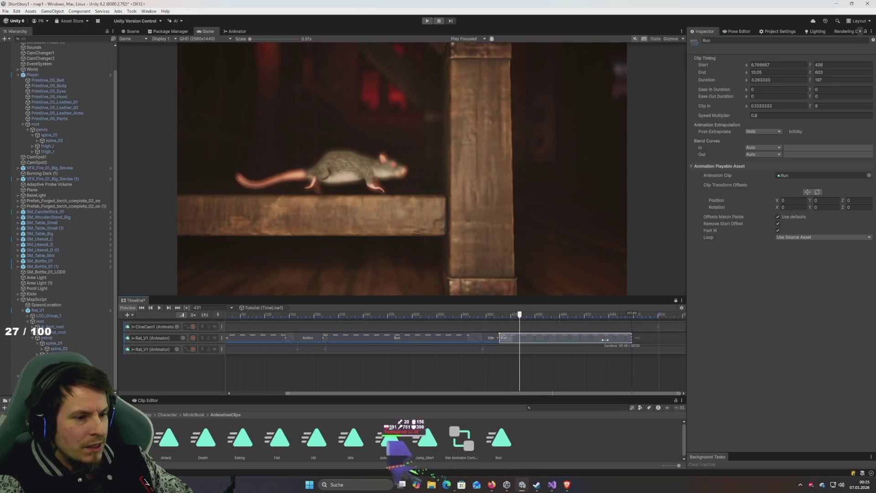
left_click_drag(661, 338, 548, 346)
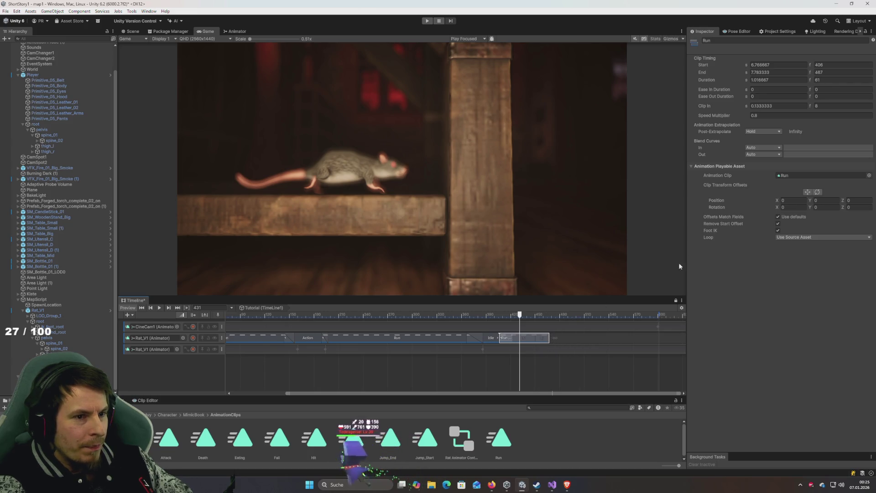
left_click(761, 115)
type("5")
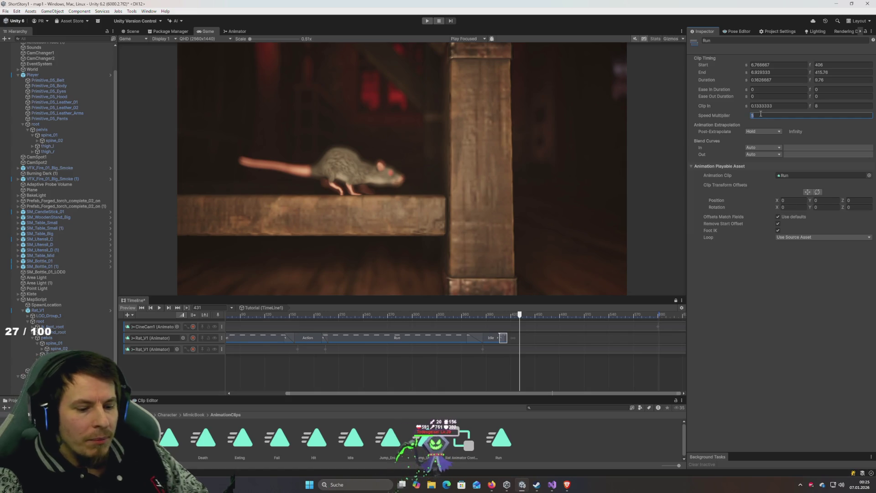
type("0.5")
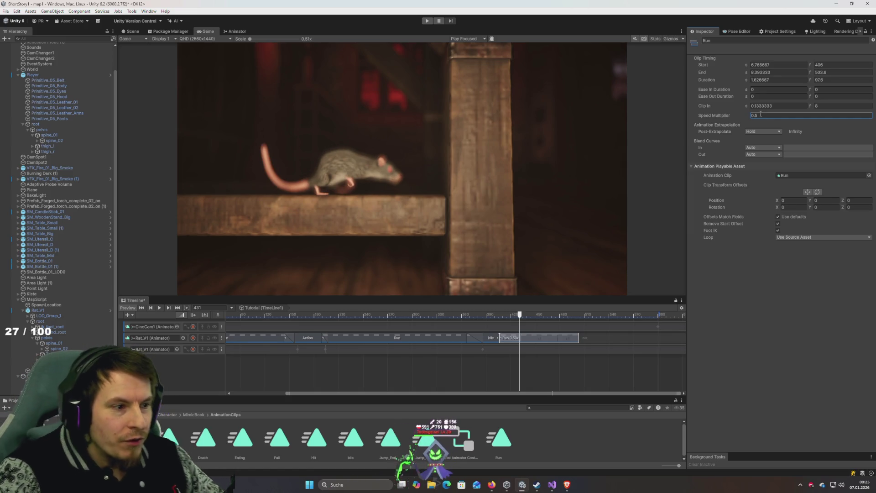
Step: Scrub and play around the new Run clip to preview the rat's run
left_click(523, 314)
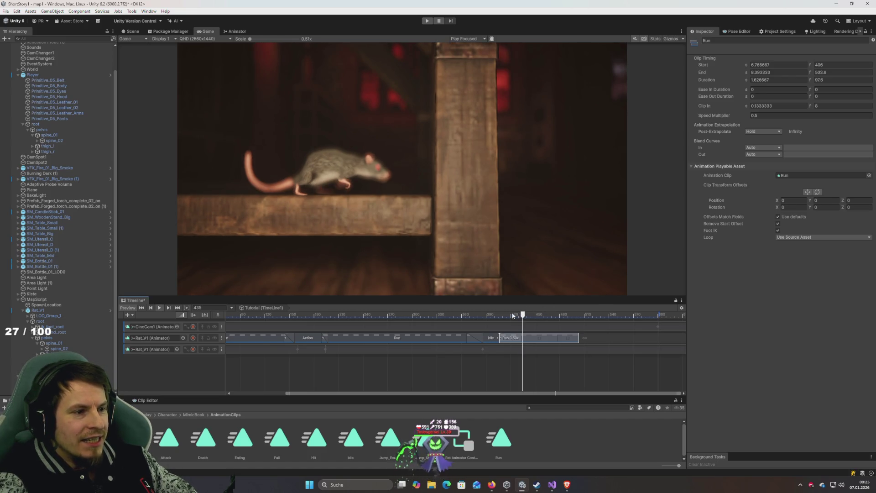
left_click(515, 314)
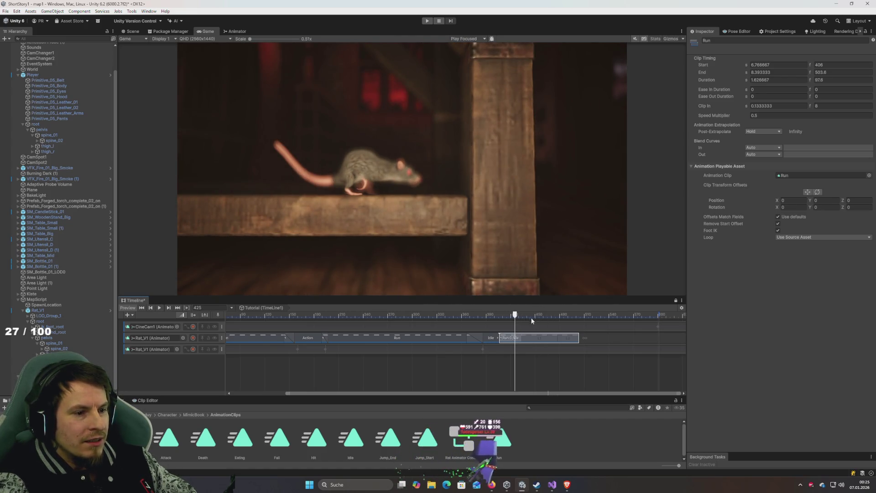
left_click_drag(533, 315, 480, 315)
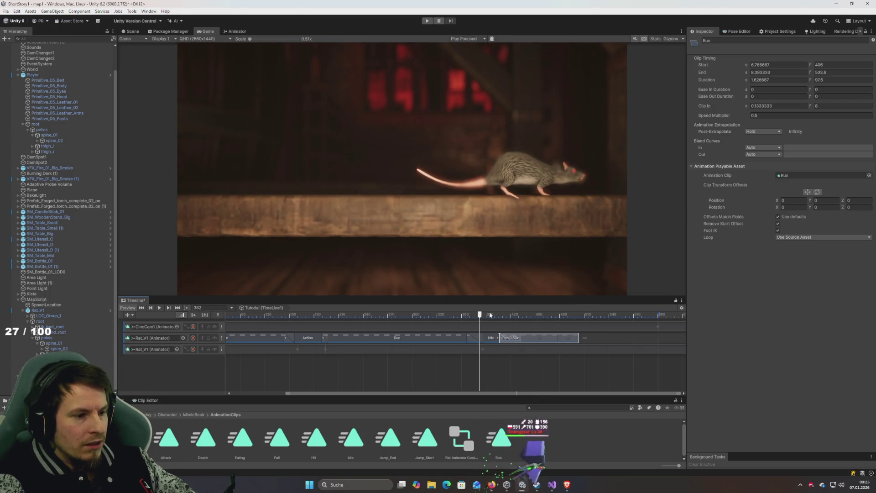
left_click(370, 384)
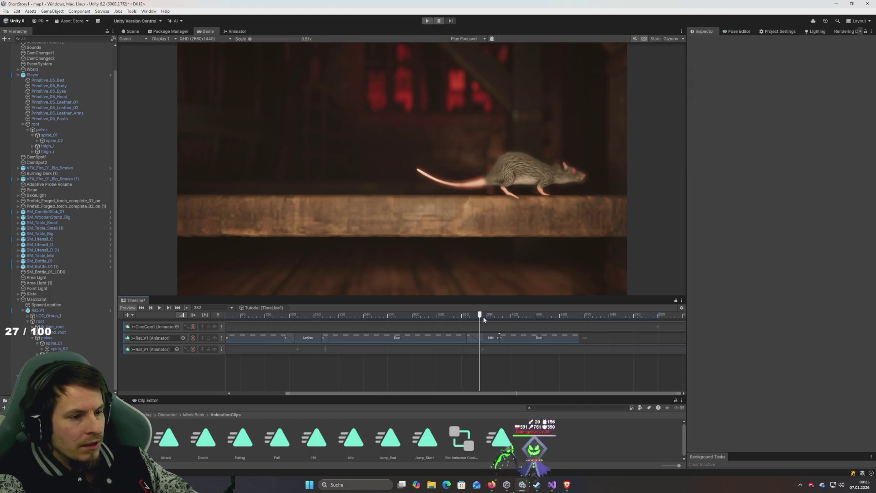
mouse_move(484, 316)
left_mouse_down()
mouse_move(476, 315)
mouse_move(525, 315)
mouse_move(491, 316)
left_mouse_up()
key("space")
Step: Play the transition from frames 372 and 364, stopping at frame 401
scroll(511, 352, "up", 2)
scroll(510, 349, "up", 2)
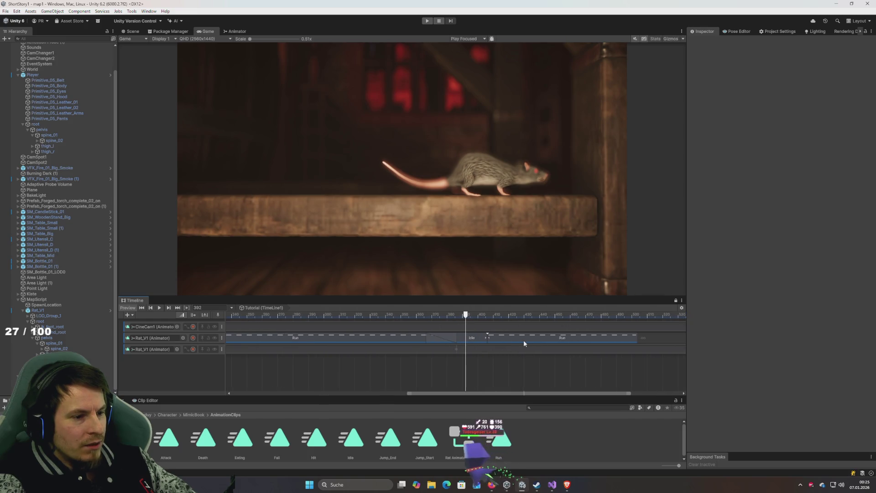
left_click(400, 315)
key("space")
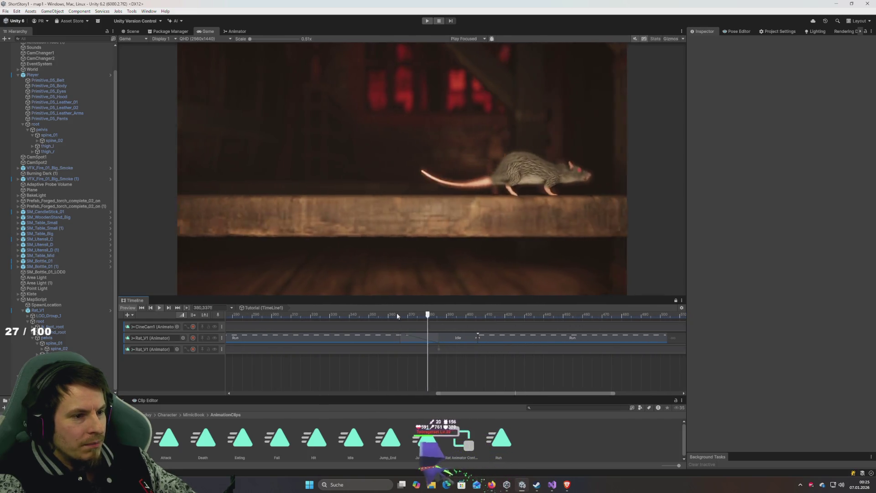
key("space")
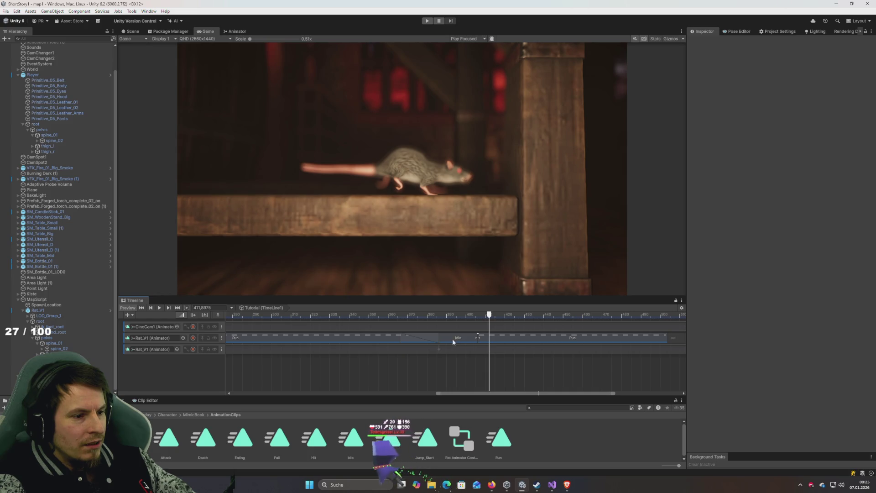
left_click(350, 315)
key("space")
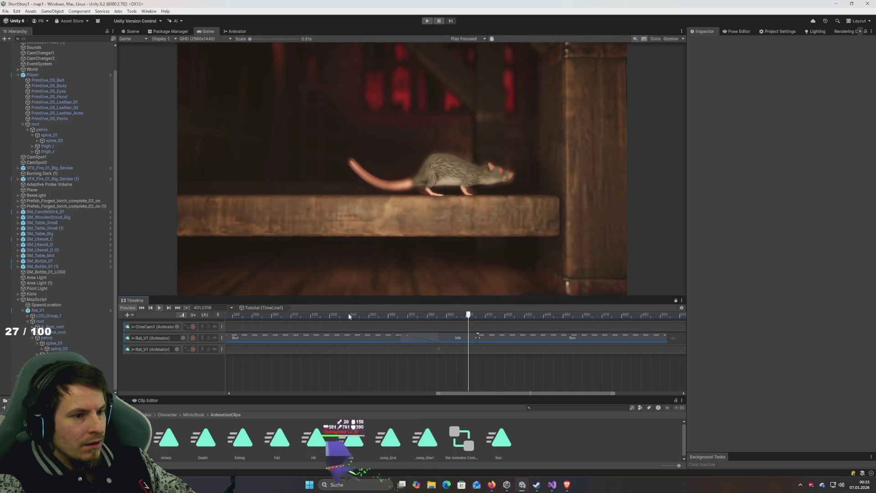
key("space")
Step: Move the second Run clip to start at frame 401, preview the blend, then orbit the Scene view
left_click(524, 338)
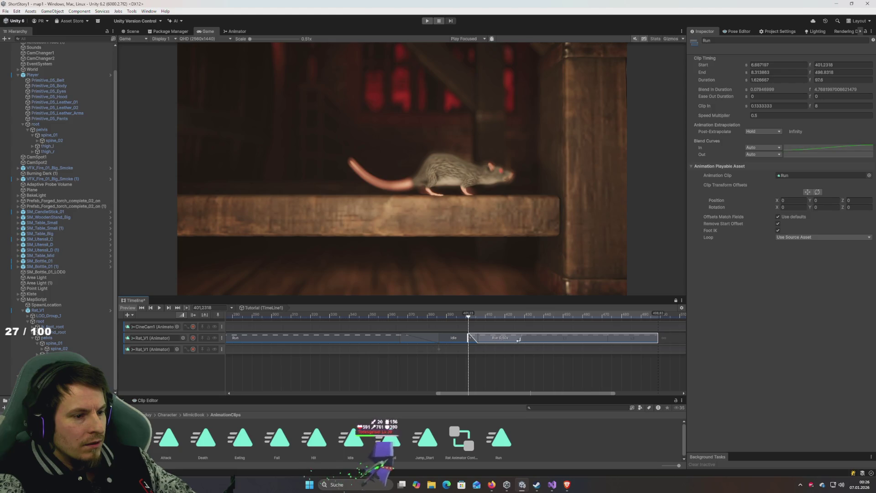
left_click_drag(479, 338, 471, 331)
key("space")
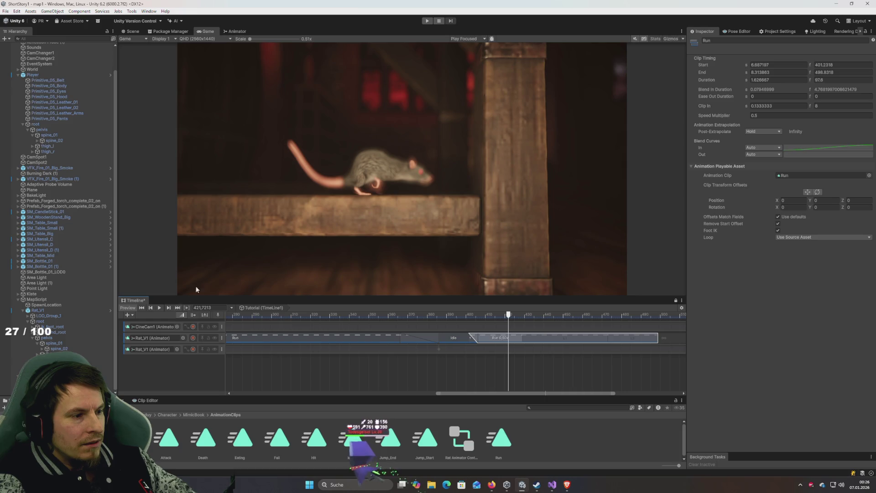
left_click(133, 31)
mouse_move(367, 186)
left_mouse_down()
mouse_move(358, 209)
mouse_move(372, 204)
mouse_move(362, 201)
left_mouse_up()
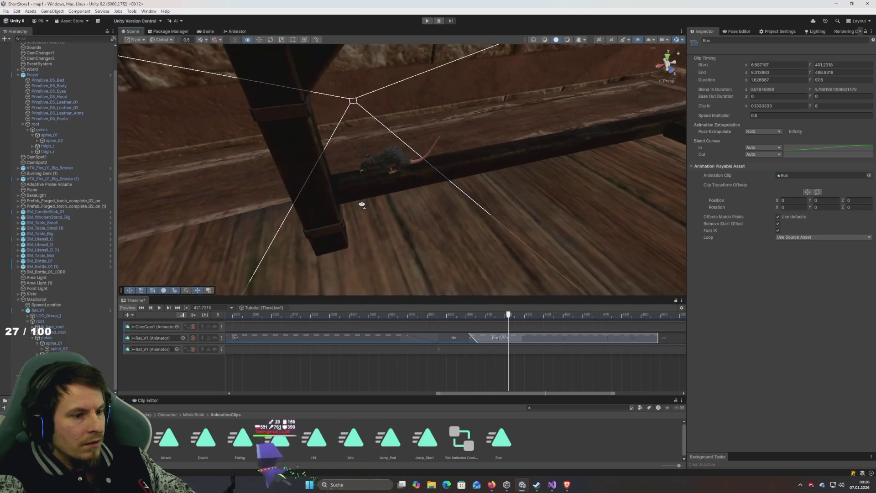
Step: Start recording on the third Rat_V1 track and scrub to where the rat nears the beam's end
mouse_move(475, 318)
left_mouse_down()
mouse_move(395, 318)
mouse_move(415, 320)
left_mouse_up()
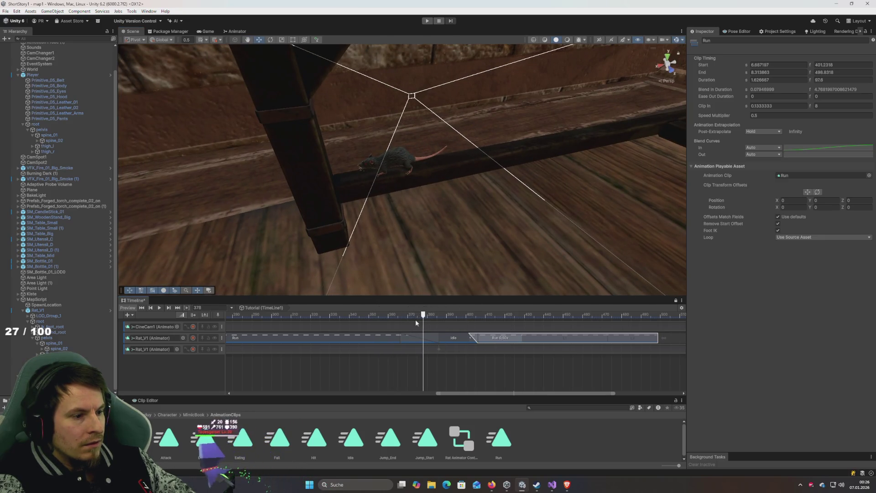
left_click(194, 338)
mouse_move(393, 316)
left_mouse_down()
mouse_move(286, 314)
mouse_move(373, 318)
left_mouse_up()
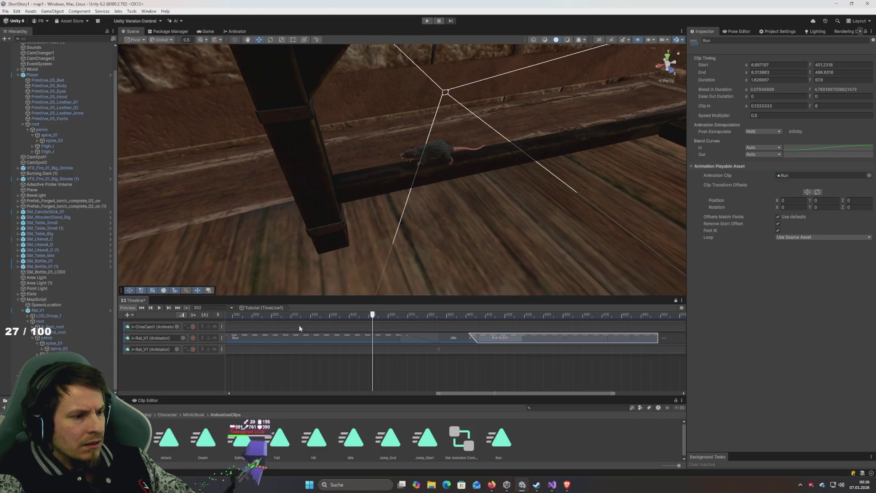
left_click(186, 349)
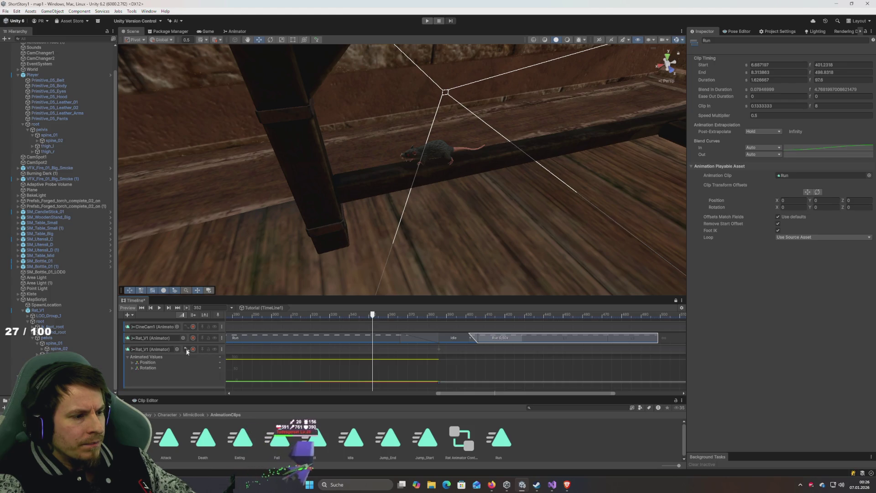
left_click(186, 349)
left_click(193, 349)
left_click(311, 315)
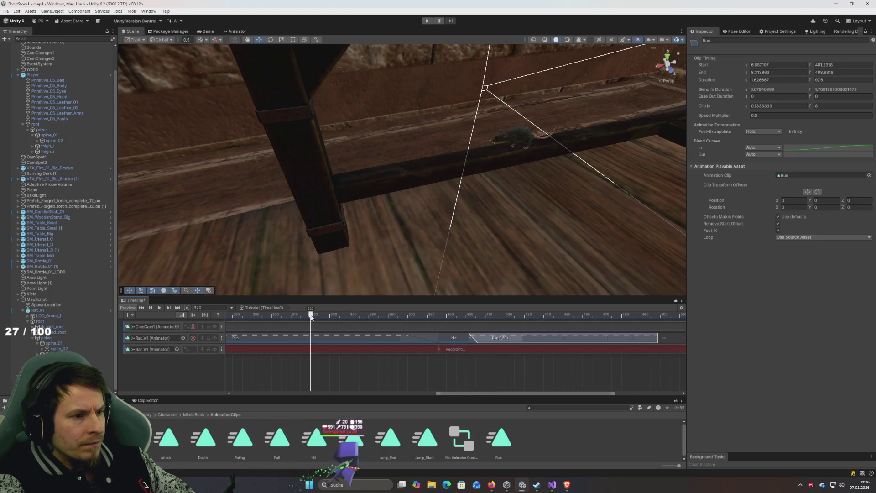
left_click_drag(311, 317, 468, 342)
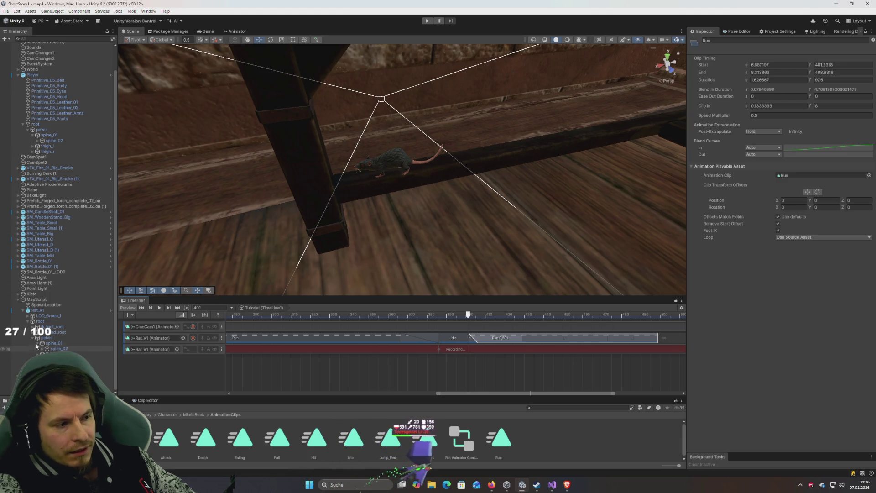
Step: Select Rat_V1, turn it on its vertical axis, and play back to check the turn
left_click(46, 310)
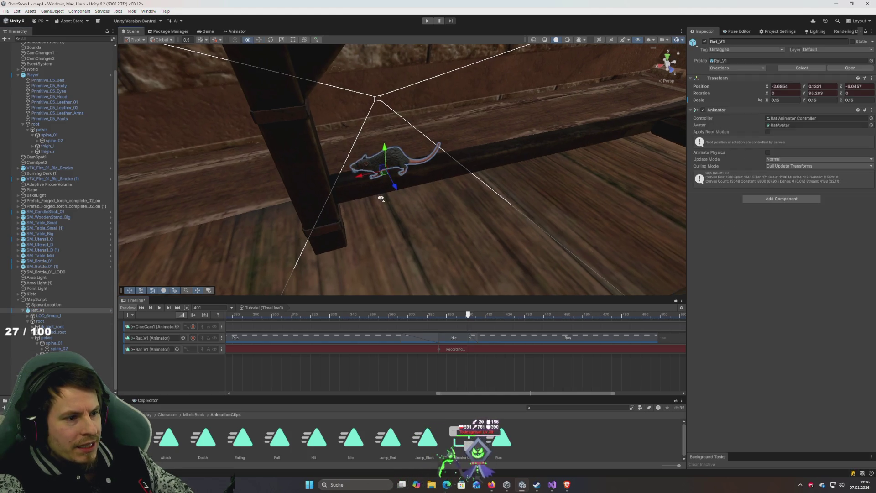
mouse_move(384, 190)
left_mouse_down()
mouse_move(409, 202)
mouse_move(409, 185)
left_mouse_up()
key("w")
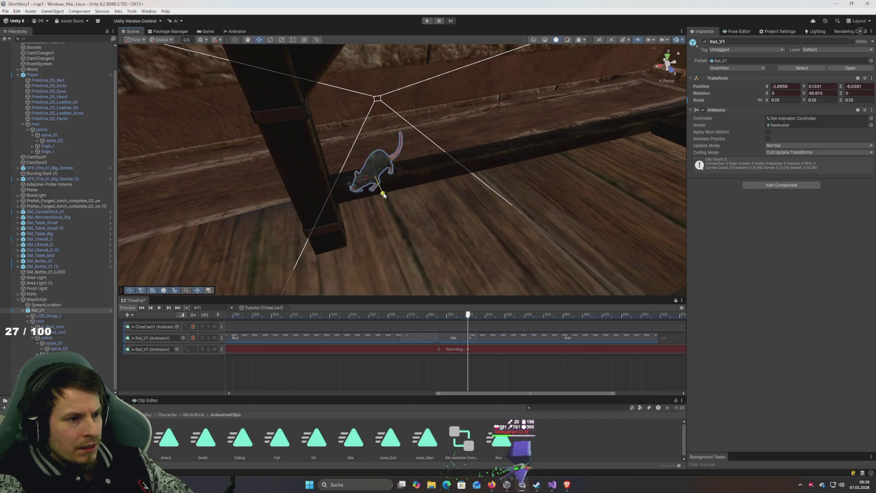
mouse_move(467, 312)
left_mouse_down()
mouse_move(313, 316)
mouse_move(481, 319)
mouse_move(409, 321)
mouse_move(353, 312)
mouse_move(449, 319)
mouse_move(287, 298)
left_mouse_up()
key("space")
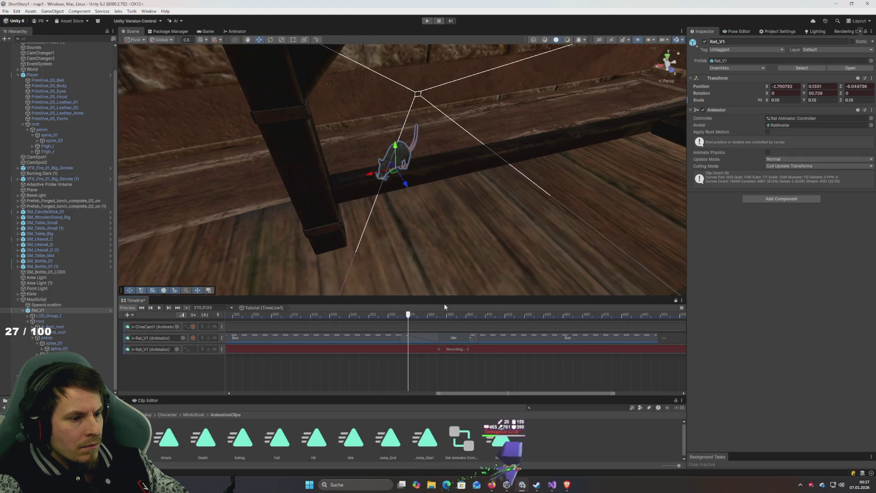
key("space")
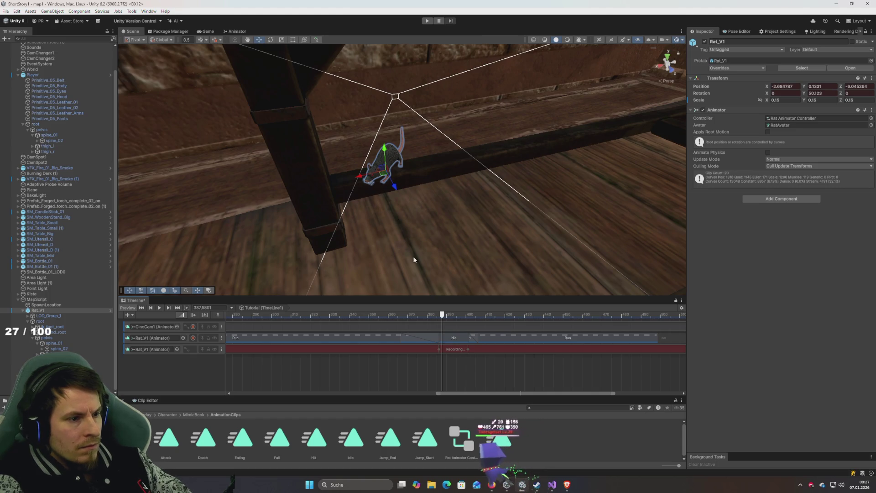
Step: At frame 387, rotate the rat further to Y 95.476 and frame it in the Scene view
left_click(443, 314)
key("e")
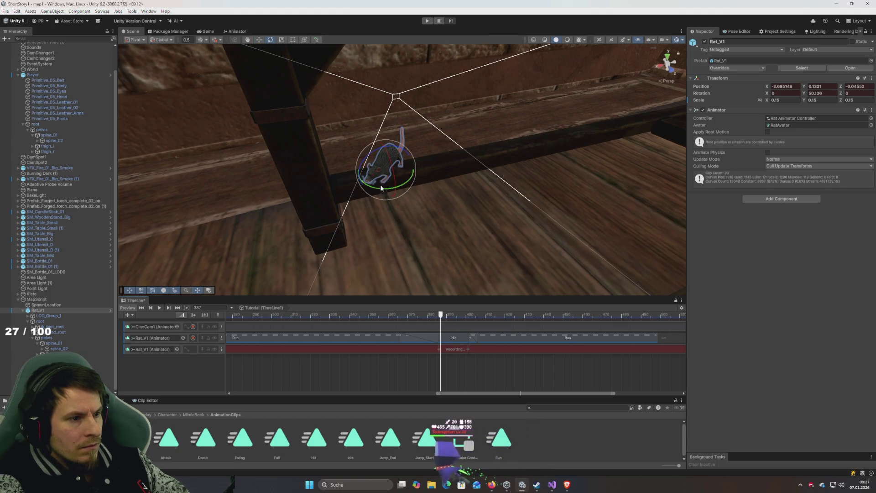
mouse_move(377, 190)
left_mouse_down()
mouse_move(323, 176)
mouse_move(310, 185)
mouse_move(420, 196)
mouse_move(430, 183)
mouse_move(459, 190)
left_mouse_up()
key("f")
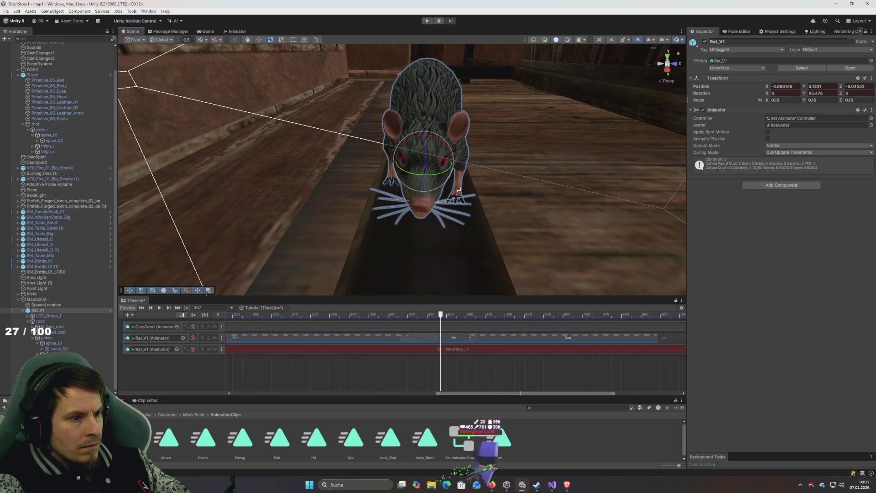
scroll(458, 190, "down", 3)
left_click_drag(358, 190, 369, 240)
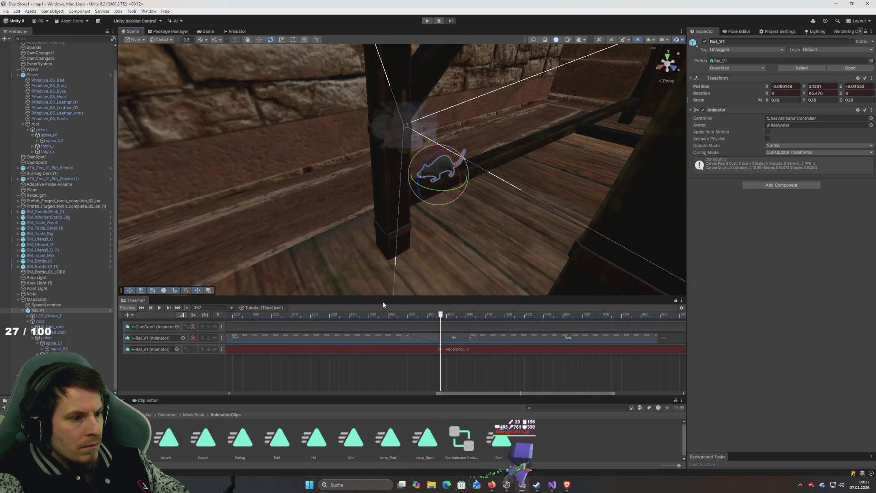
mouse_move(382, 315)
left_mouse_down()
mouse_move(272, 315)
mouse_move(326, 315)
left_mouse_up()
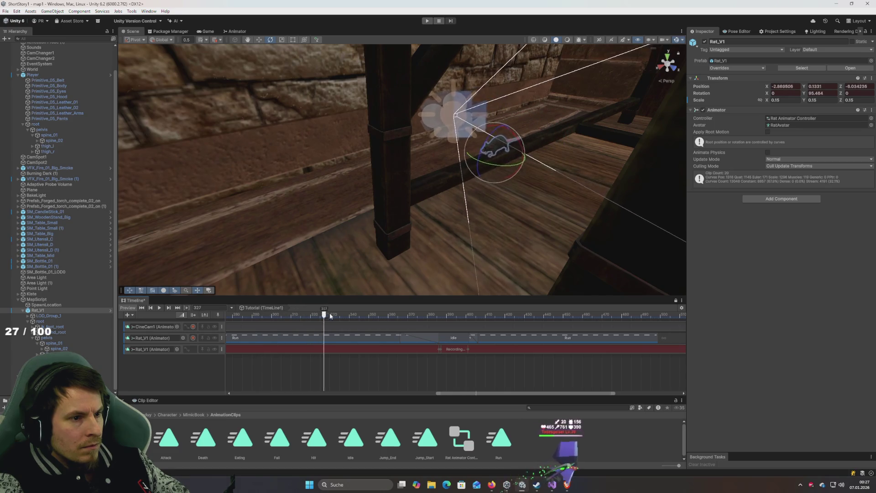
key("space")
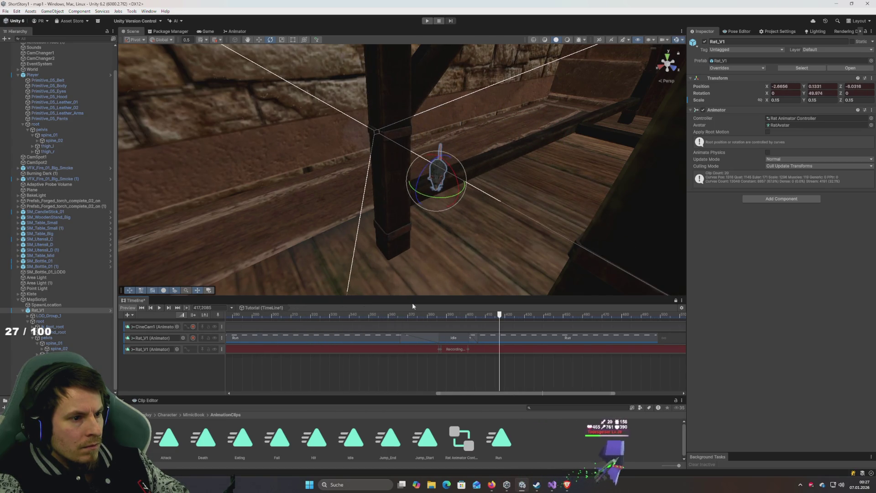
mouse_move(459, 252)
left_mouse_down()
mouse_move(505, 239)
mouse_move(472, 235)
mouse_move(450, 251)
mouse_move(456, 254)
mouse_move(454, 242)
mouse_move(430, 241)
mouse_move(440, 245)
mouse_move(426, 253)
left_mouse_up()
left_click(428, 317)
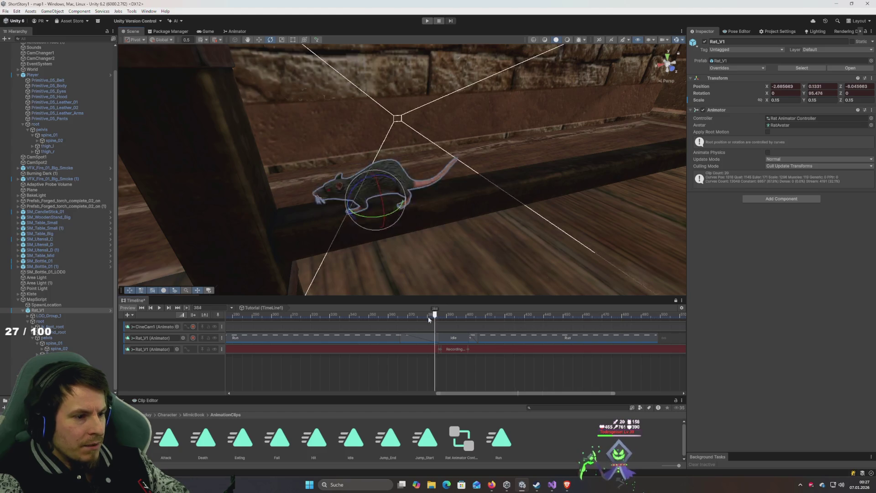
left_click(349, 312)
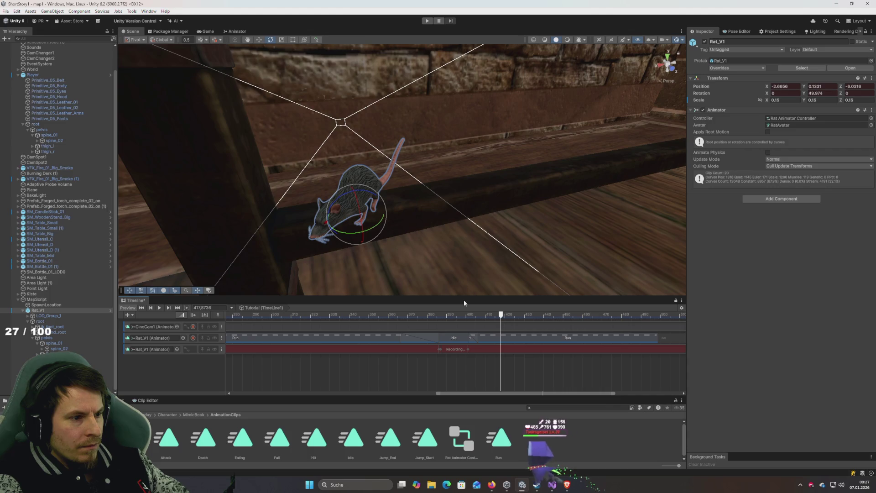
left_click_drag(517, 338, 543, 342)
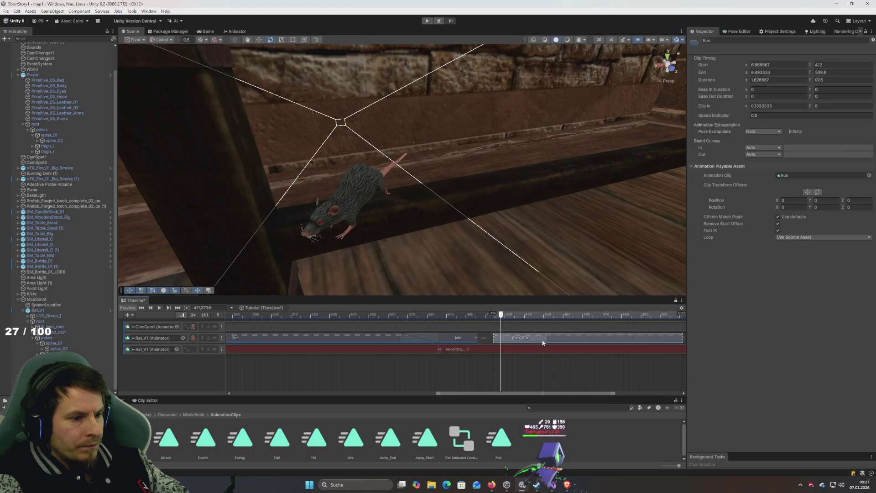
Step: Lengthen the Idle clip by 5 frames on the rat's track
left_click_drag(479, 338, 490, 342)
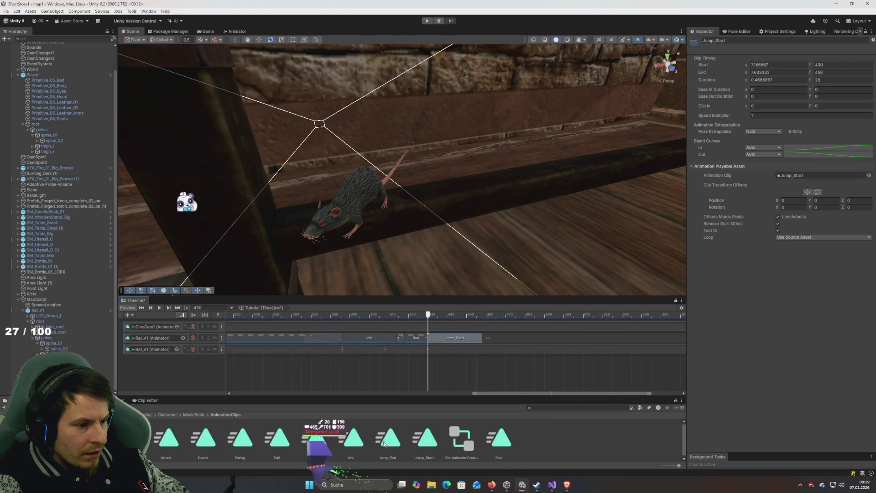
Step: Slide Jump_End to start at frame 458 and start recording on the rat's second animation track
left_click(542, 340)
left_click_drag(541, 340, 505, 340)
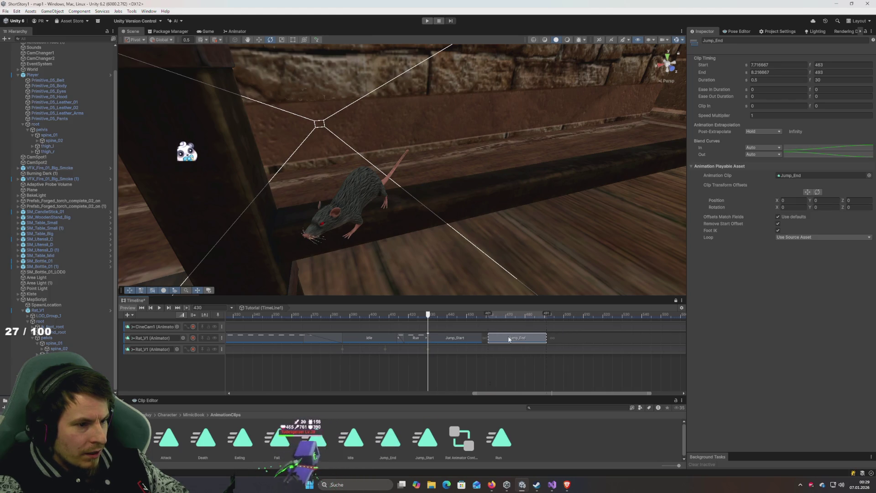
mouse_move(421, 314)
left_mouse_down()
mouse_move(395, 315)
mouse_move(538, 340)
mouse_move(429, 340)
mouse_move(446, 343)
left_mouse_up()
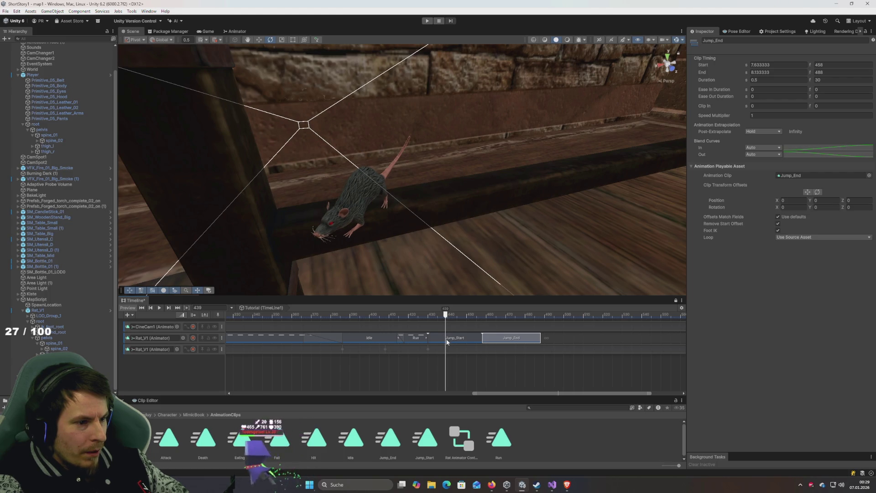
left_click(194, 349)
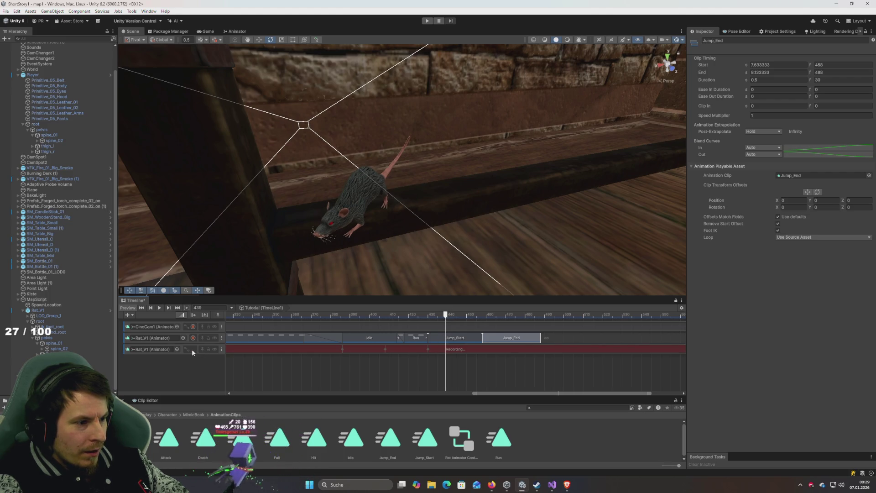
Step: Show Animation Track (1)'s keyframes in the Clip Editor and scrub to frame 450
mouse_move(320, 274)
left_mouse_down()
mouse_move(395, 270)
mouse_move(285, 263)
mouse_move(341, 263)
mouse_move(354, 274)
mouse_move(342, 241)
left_mouse_up()
scroll(417, 339, "up", 3)
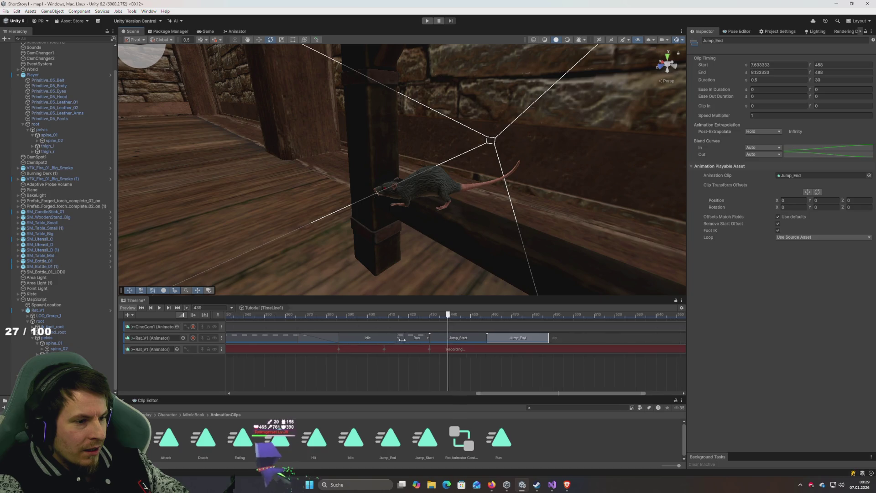
left_click(446, 350)
left_click_drag(569, 425, 486, 428)
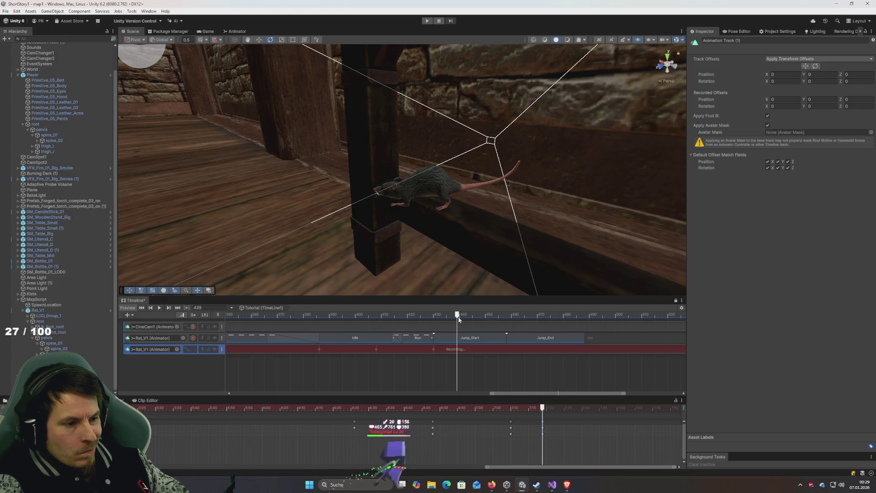
left_click_drag(459, 316, 490, 323)
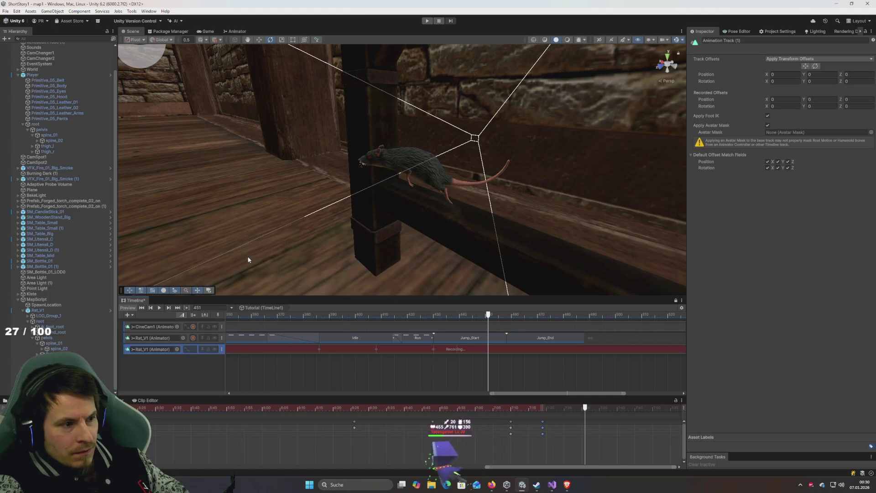
scroll(248, 267, "up", 2)
Step: Select Rat_V1 with Local move handles and key it moving left off the beam
left_click(84, 310)
key("w")
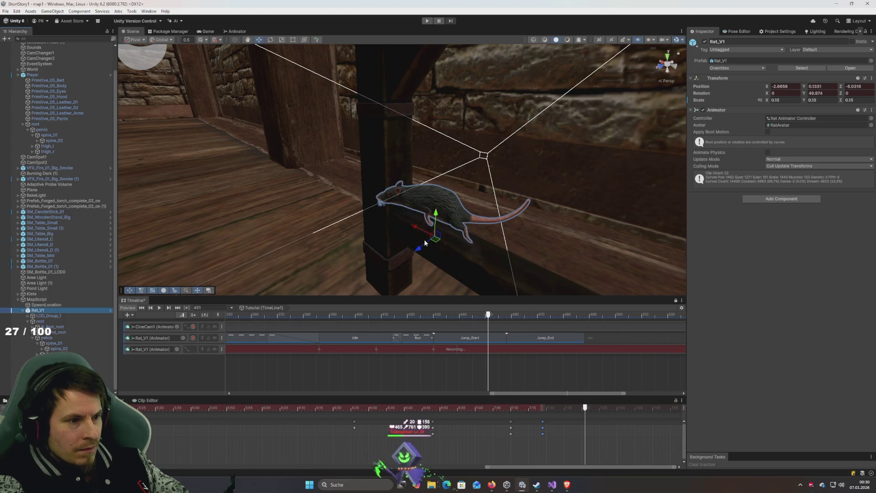
left_click(162, 39)
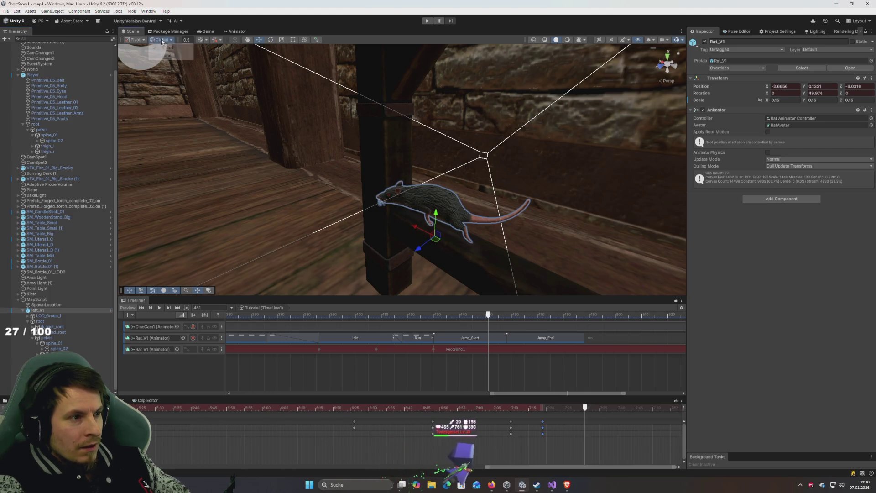
left_click(170, 55)
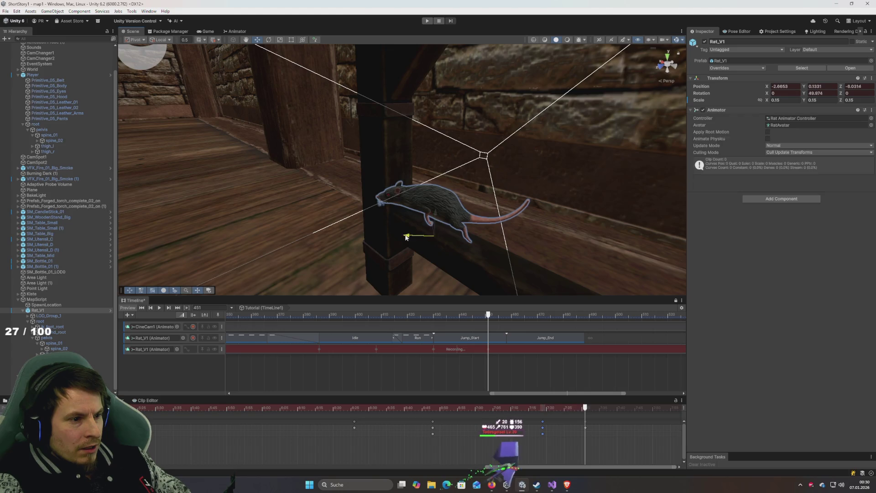
left_click_drag(408, 236, 371, 236)
left_click_drag(393, 204, 391, 190)
Step: Key the rat sitting on the floor at frame 475 and nudge the last position key later
mouse_move(488, 314)
left_mouse_down()
mouse_move(388, 315)
mouse_move(551, 343)
left_mouse_up()
mouse_move(470, 274)
left_mouse_down()
mouse_move(382, 196)
mouse_move(460, 174)
mouse_move(457, 147)
mouse_move(422, 143)
mouse_move(429, 263)
mouse_move(417, 189)
left_mouse_up()
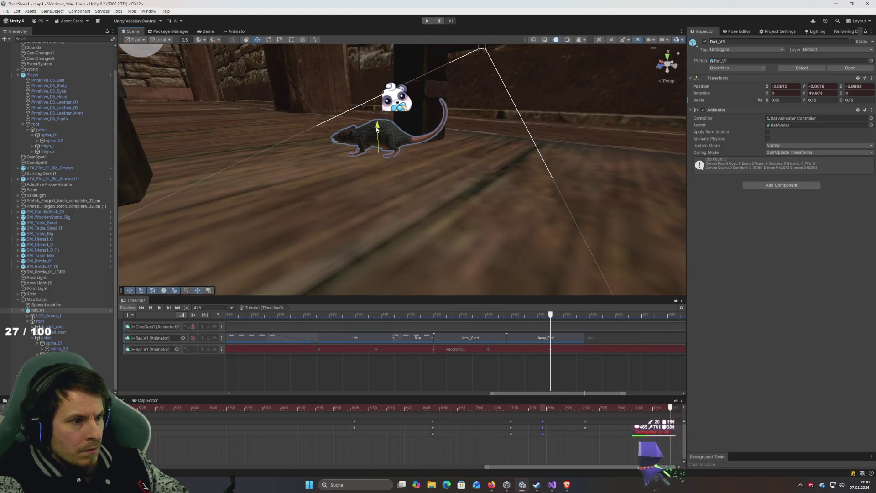
left_click_drag(378, 134, 384, 153)
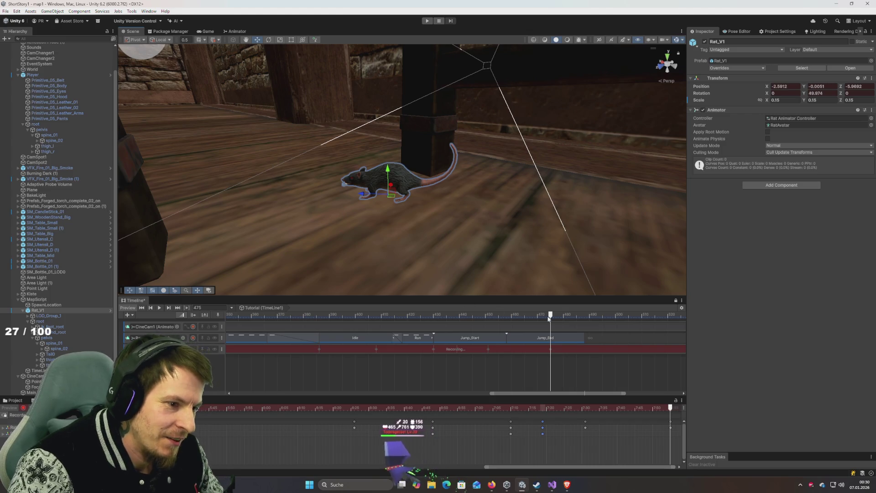
mouse_move(550, 317)
left_mouse_down()
mouse_move(448, 320)
mouse_move(550, 335)
left_mouse_up()
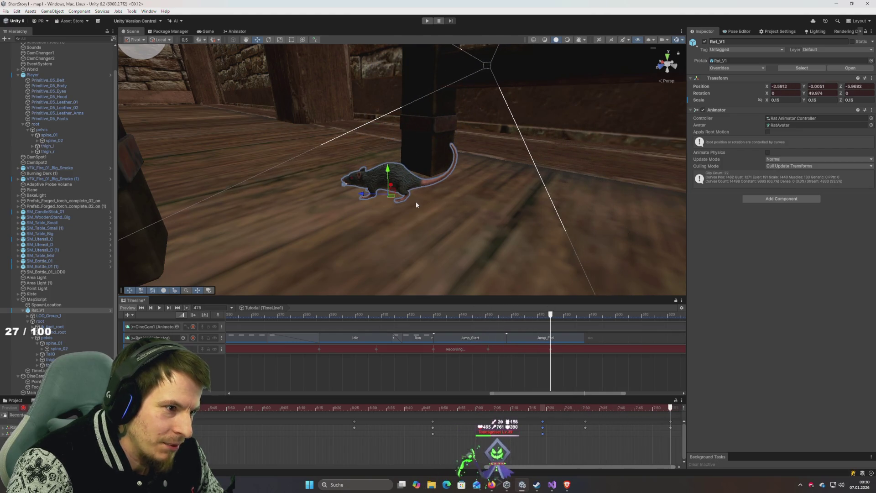
mouse_move(416, 205)
left_mouse_down()
mouse_move(450, 200)
mouse_move(452, 228)
left_mouse_up()
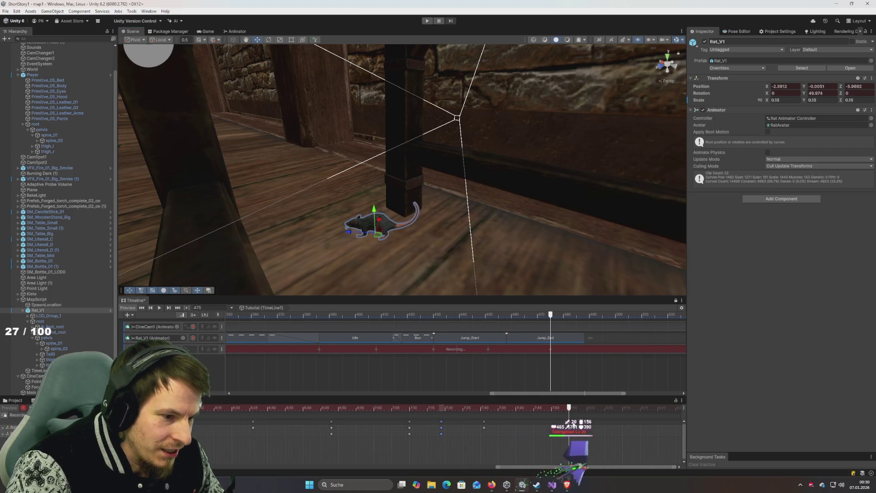
left_click_drag(586, 426, 589, 427)
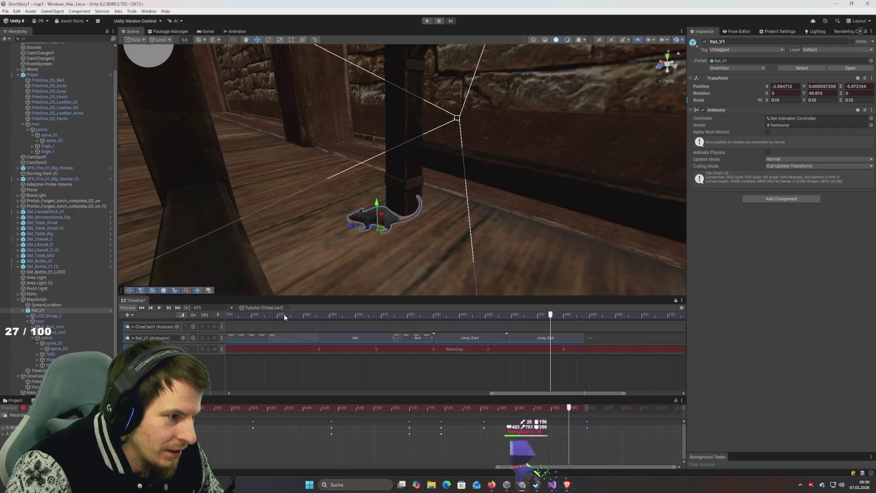
Step: Preview the jump, key the rat further left across the floor, and check frame 451
left_click(265, 314)
key("space")
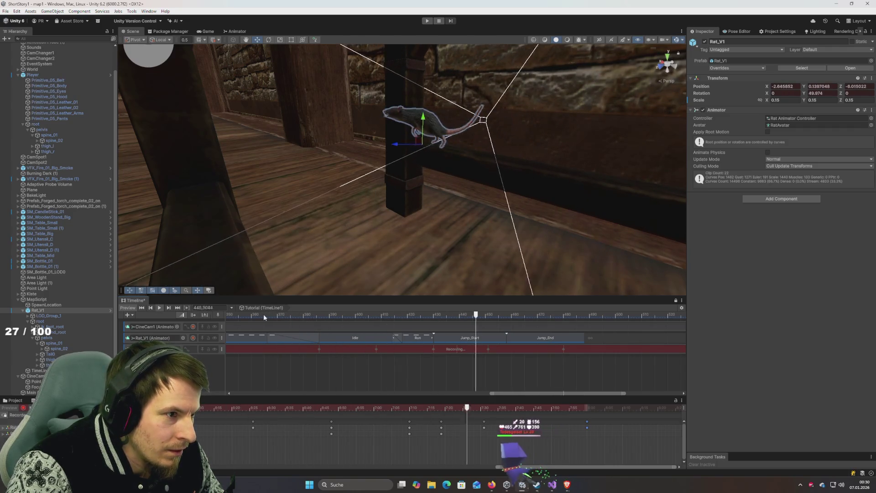
mouse_move(520, 315)
left_mouse_down()
mouse_move(399, 317)
mouse_move(525, 340)
mouse_move(434, 346)
mouse_move(564, 350)
left_mouse_up()
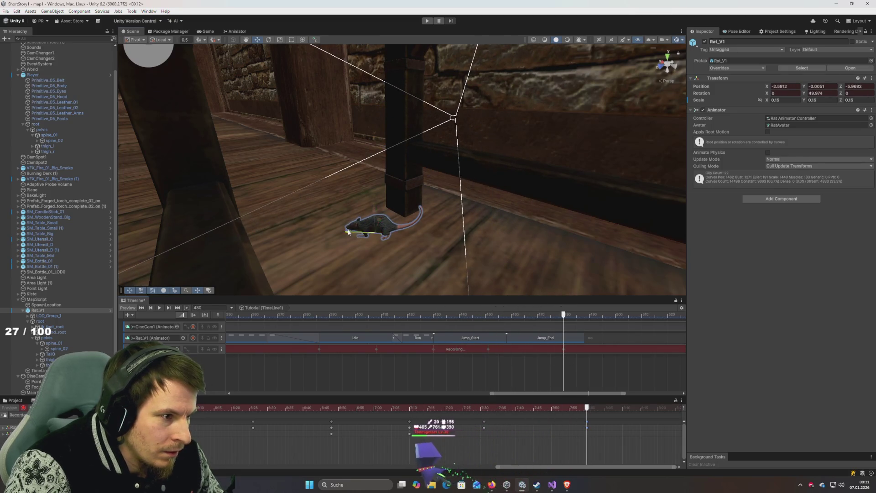
left_click_drag(371, 255, 311, 246)
left_click(400, 315)
key("space")
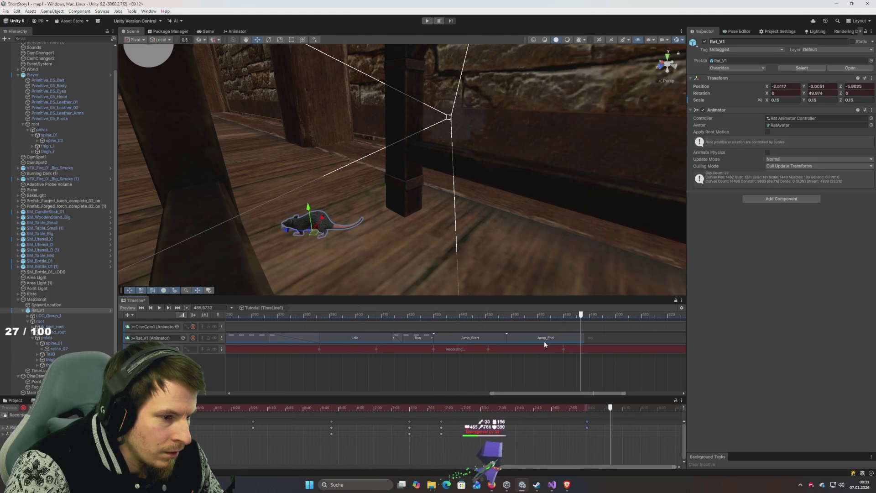
mouse_move(390, 314)
left_mouse_down()
mouse_move(525, 315)
mouse_move(444, 321)
mouse_move(511, 337)
mouse_move(456, 340)
left_mouse_up()
left_click_drag(437, 408, 484, 406)
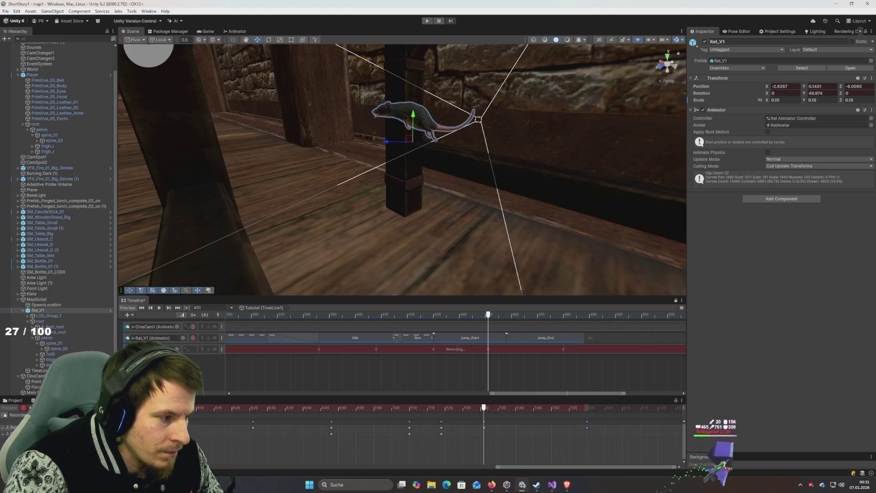
key("c")
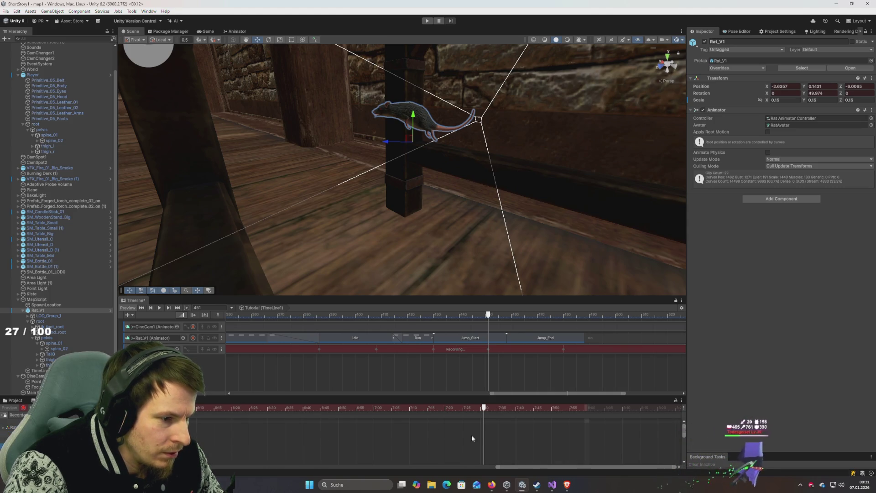
Step: Bring the blue position curve into view, try reshaping it, then undo
scroll(473, 439, "down", 3)
scroll(475, 436, "down", 3)
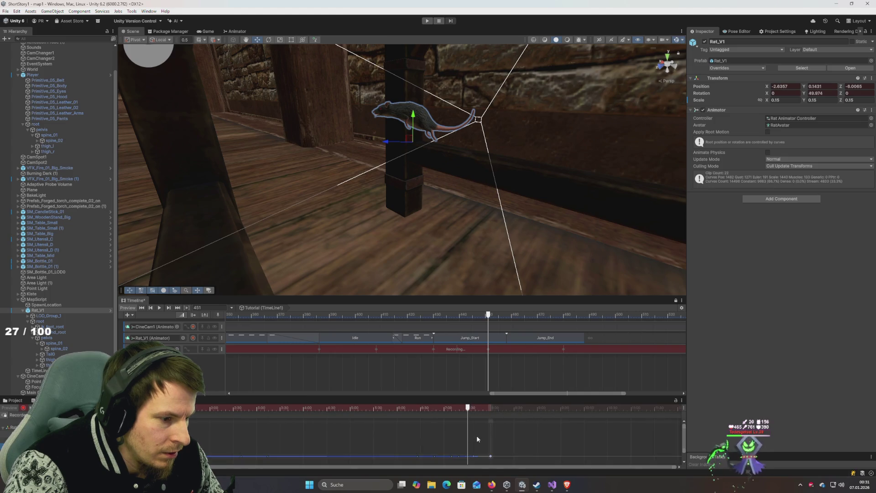
scroll(477, 436, "up", 6)
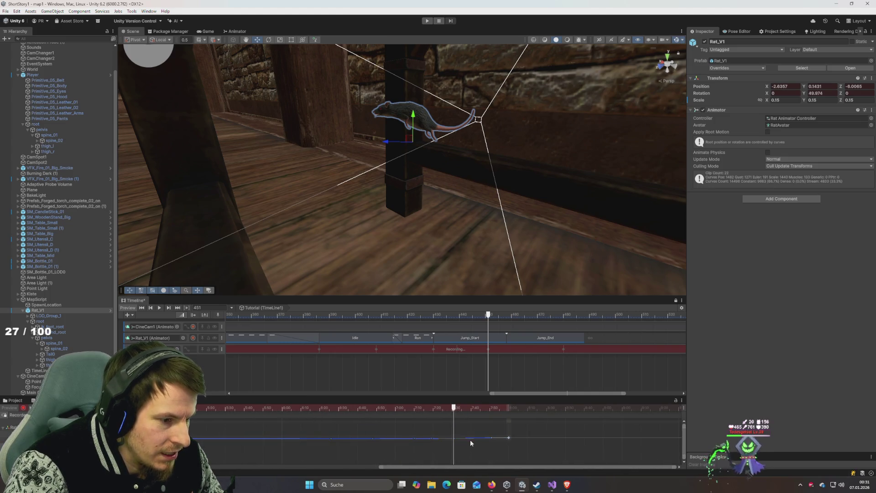
mouse_move(476, 437)
left_mouse_down()
mouse_move(446, 441)
mouse_move(492, 435)
mouse_move(494, 427)
mouse_move(498, 442)
left_mouse_up()
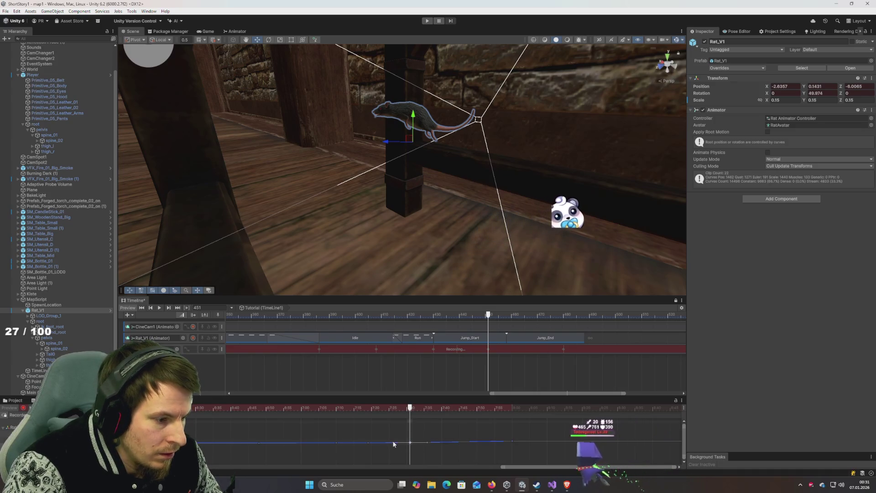
left_click_drag(391, 446, 399, 417)
key("ctrl+z")
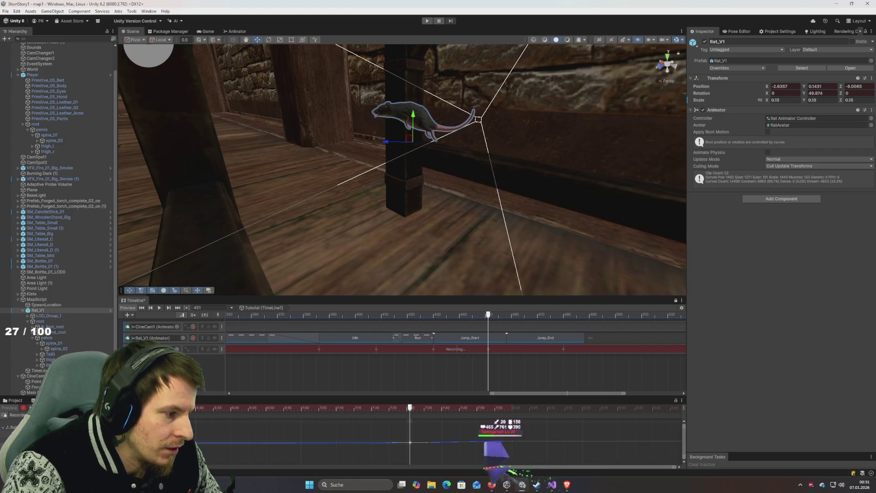
Step: Try lowering a curve key, undo it, and preview the jump from the last keyframe
scroll(439, 441, "up", 2)
scroll(464, 441, "down", 3)
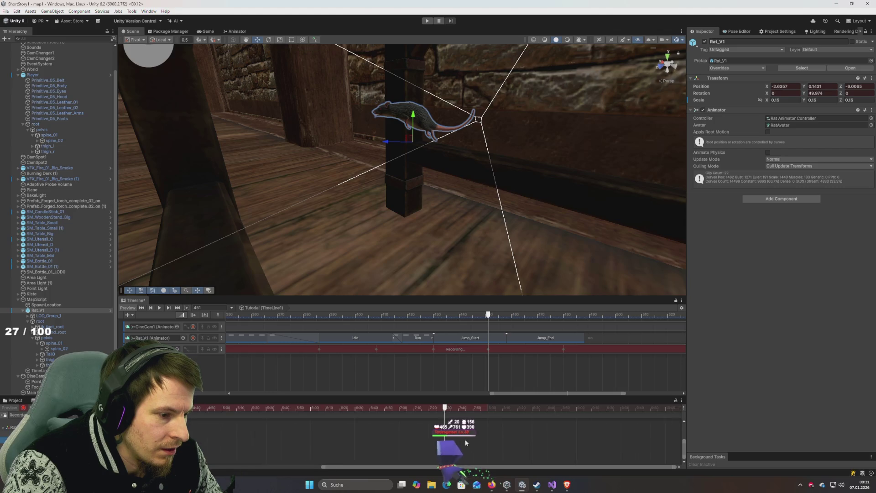
scroll(457, 438, "up", 6)
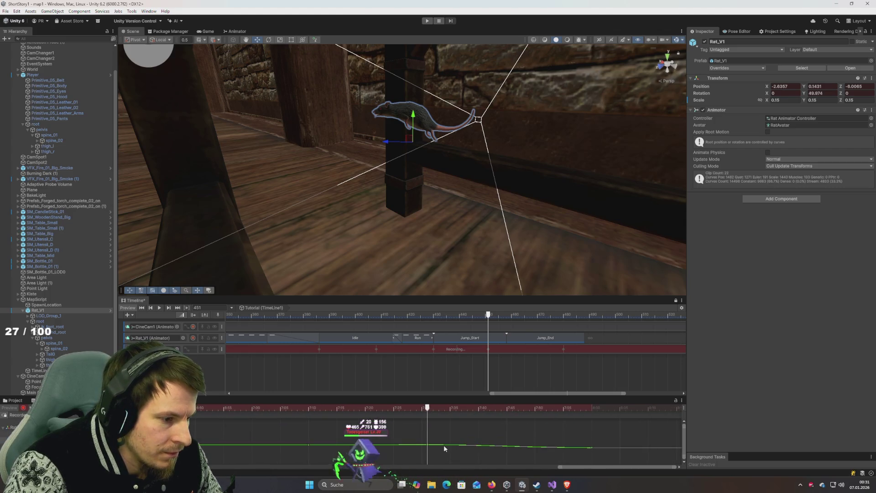
left_click_drag(428, 444, 430, 452)
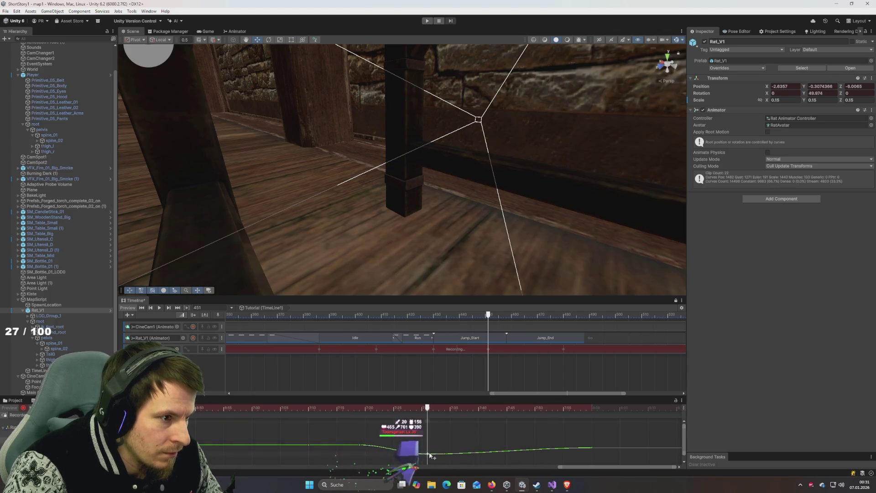
key("ctrl+z")
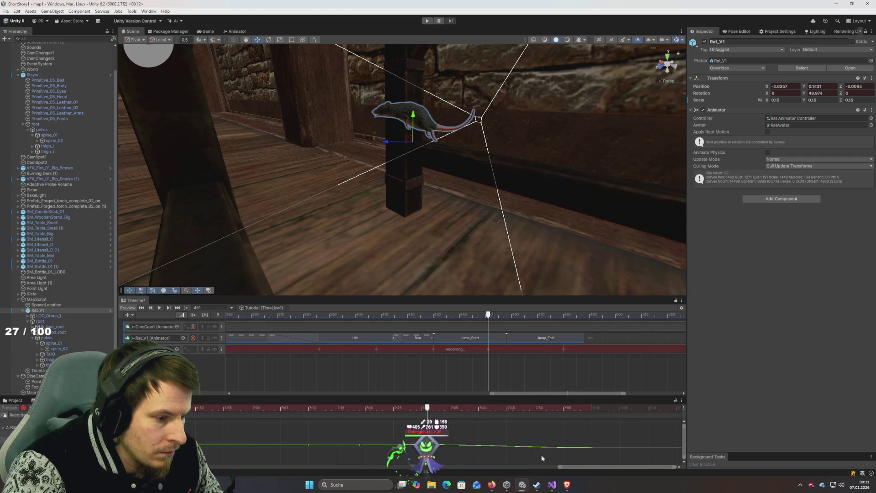
left_click(592, 447)
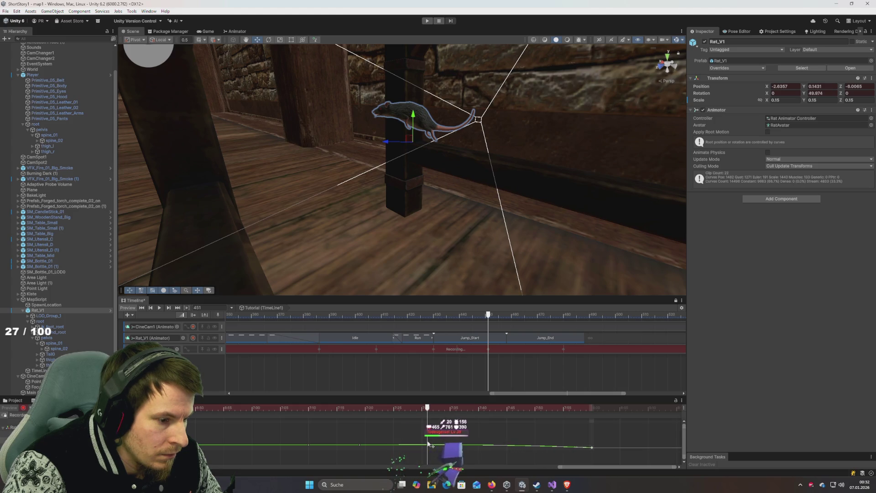
key("space")
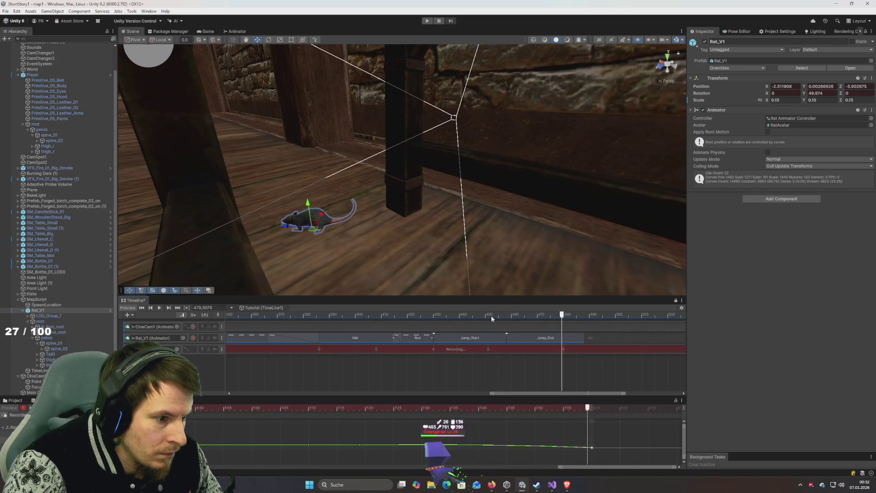
mouse_move(491, 316)
left_mouse_down()
mouse_move(442, 320)
mouse_move(504, 317)
mouse_move(448, 330)
mouse_move(472, 338)
left_mouse_up()
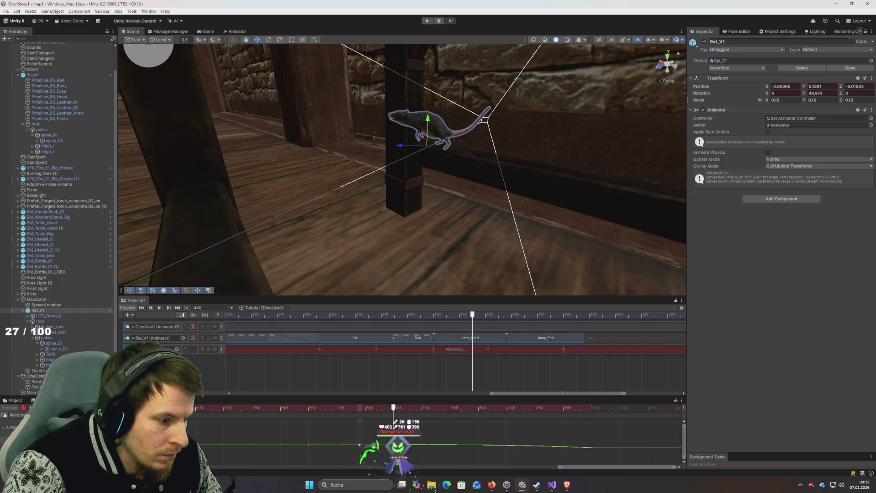
Step: Set the height keyframe near frame 445 to Flat, then Broken tangents
right_click(359, 447)
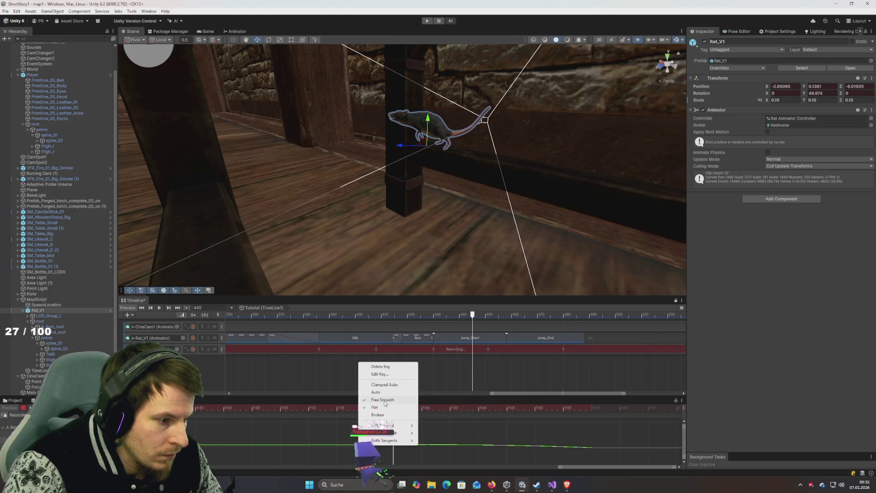
left_click(379, 411)
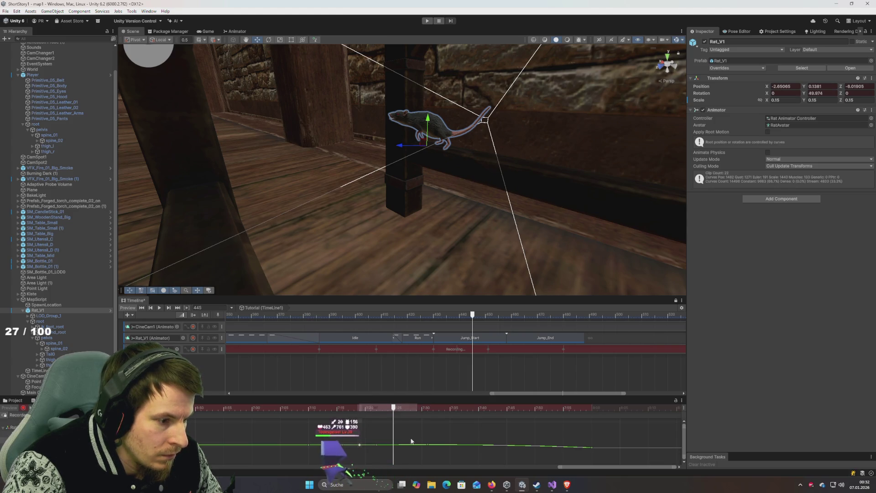
right_click(359, 447)
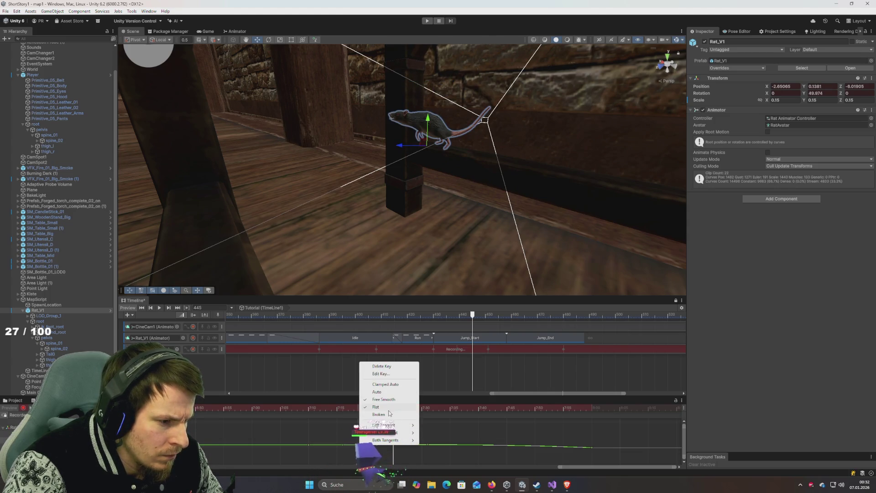
left_click(388, 415)
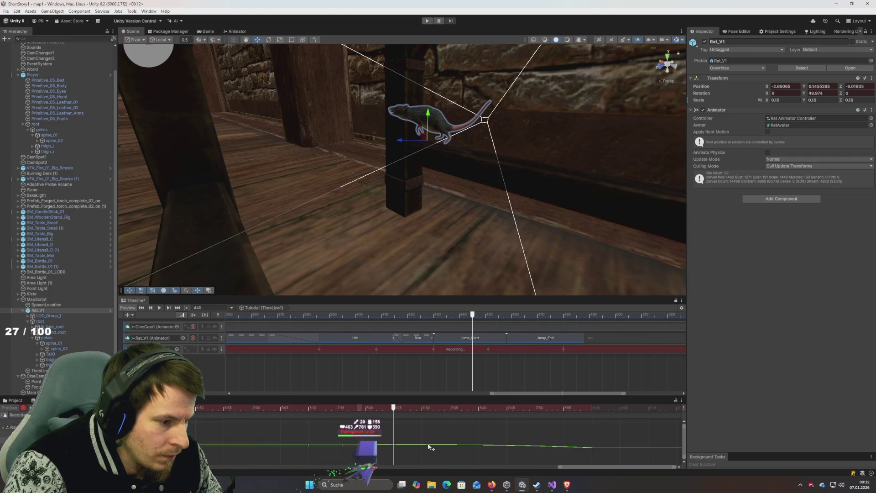
Step: Preview the jump between frames 443 and 463, then stop recording on the track
key("space")
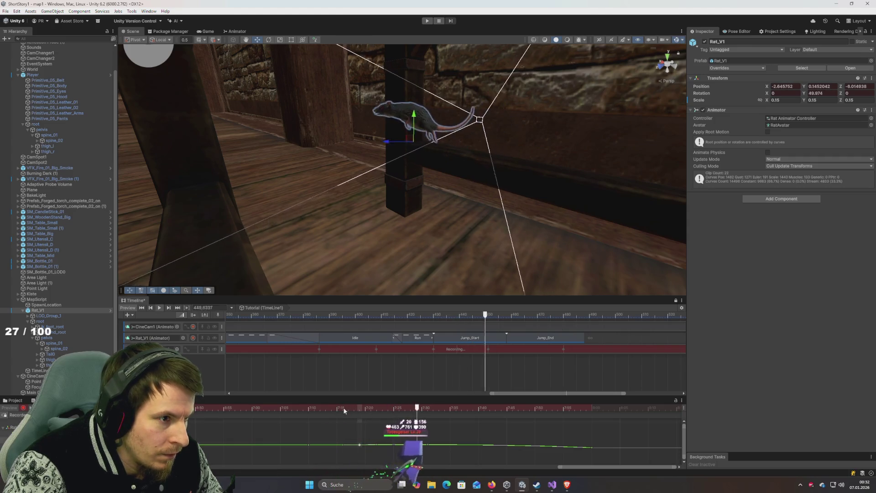
mouse_move(339, 407)
left_mouse_down()
mouse_move(406, 409)
mouse_move(458, 426)
mouse_move(408, 426)
mouse_move(438, 427)
left_mouse_up()
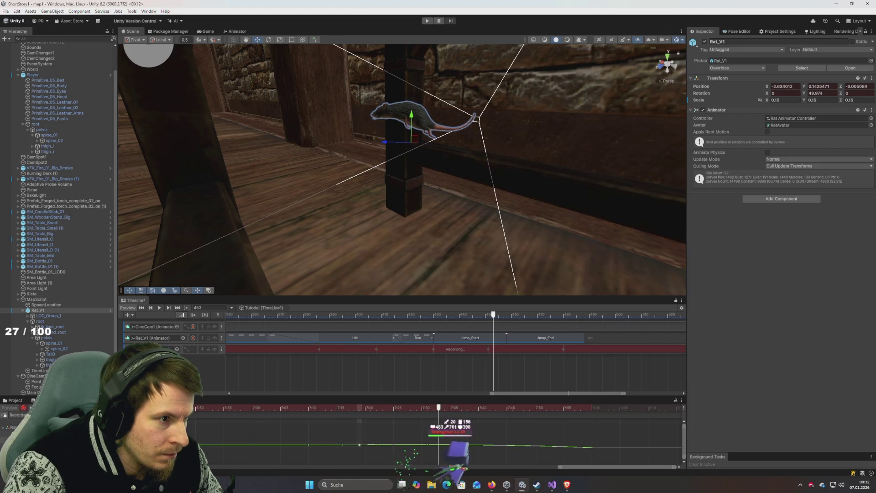
mouse_move(439, 426)
left_mouse_down()
mouse_move(493, 438)
mouse_move(480, 437)
left_mouse_up()
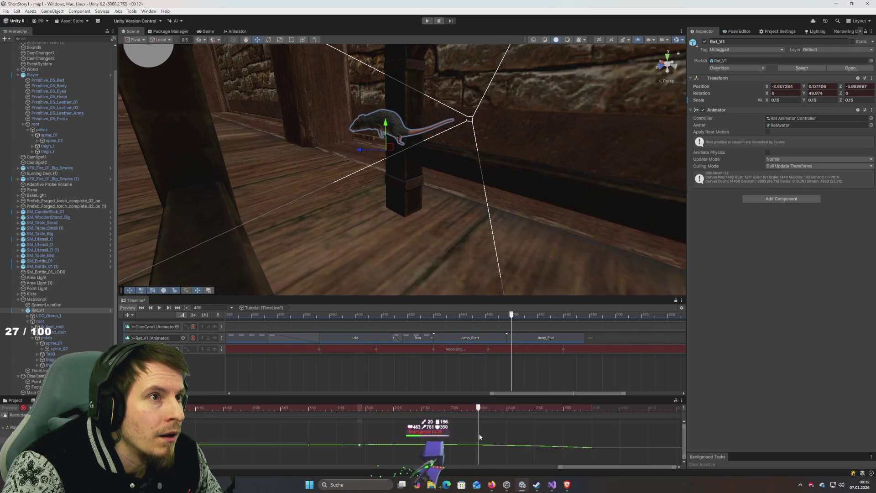
left_click_drag(480, 437, 374, 429)
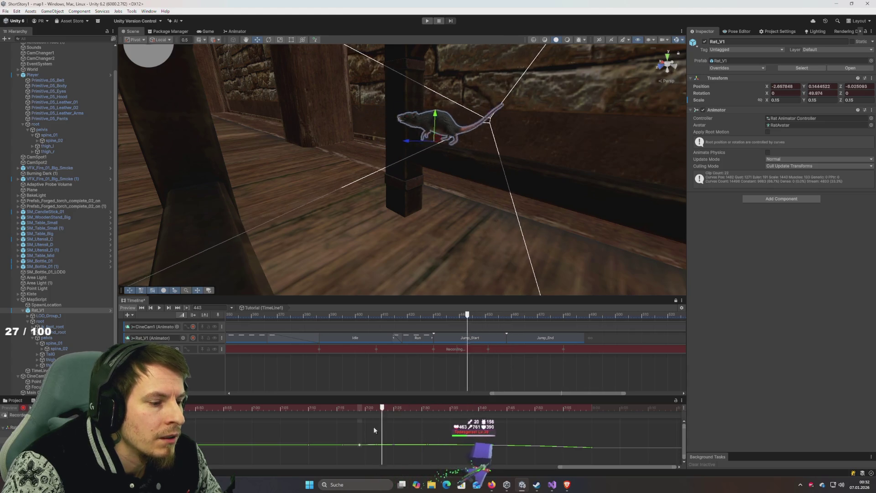
key("space")
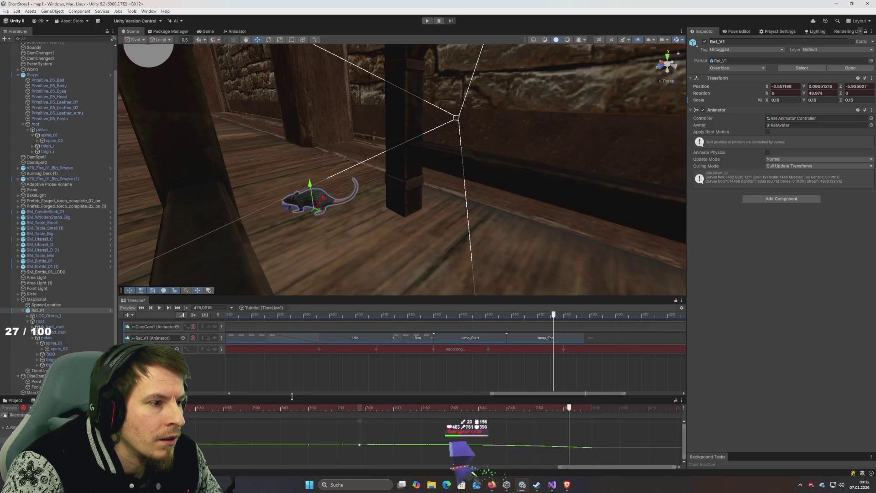
mouse_move(348, 406)
left_mouse_down()
mouse_move(456, 426)
mouse_move(439, 425)
left_mouse_up()
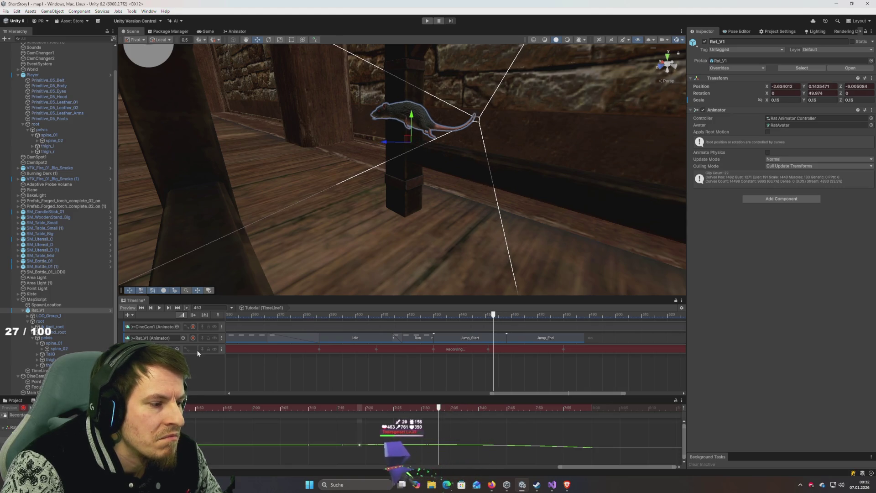
left_click(504, 349)
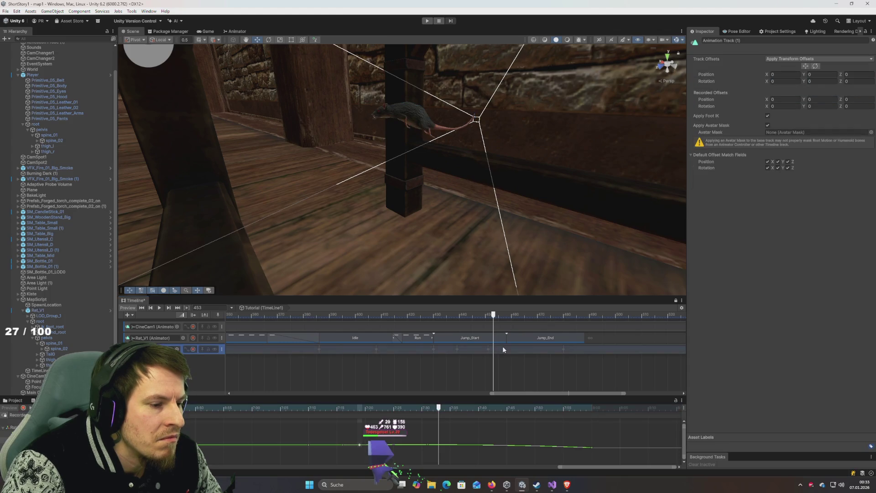
Step: Switch the Animation window to Dopesheet and review the jump, ending at frame 463
left_click(13, 467)
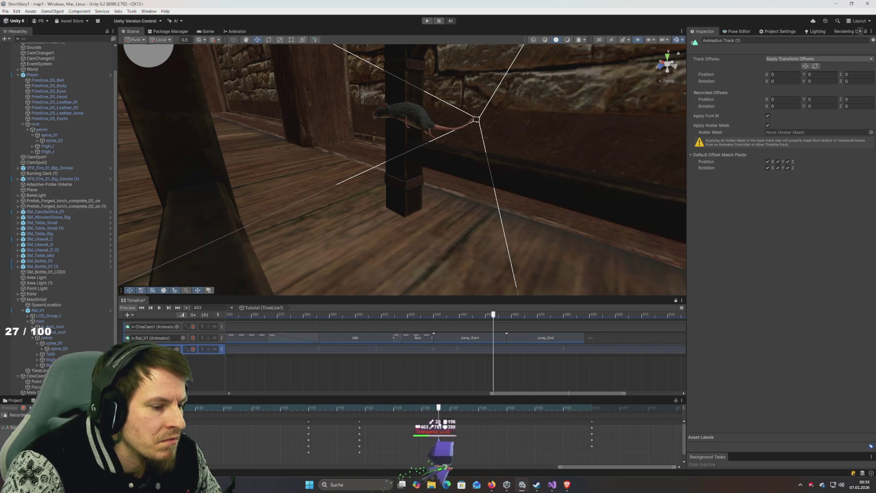
mouse_move(439, 425)
left_mouse_down()
mouse_move(354, 425)
mouse_move(472, 427)
mouse_move(415, 427)
mouse_move(461, 432)
mouse_move(318, 407)
left_mouse_up()
key("space")
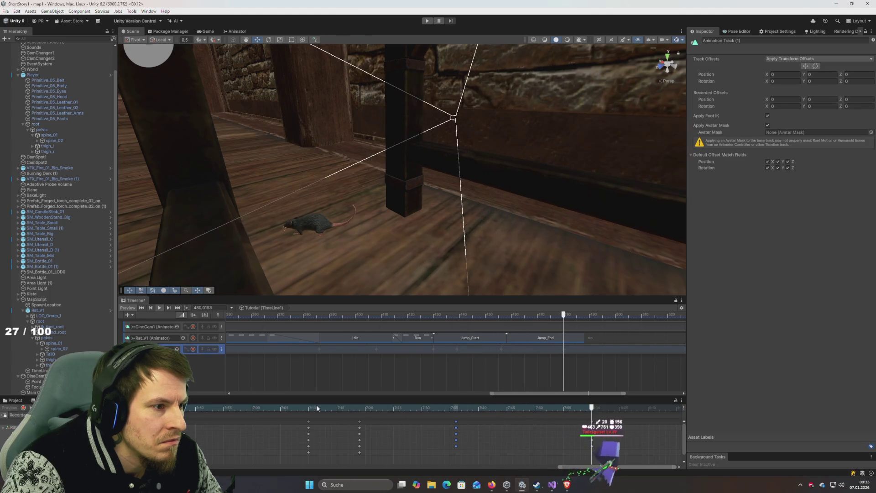
mouse_move(458, 411)
left_mouse_down()
mouse_move(384, 413)
mouse_move(495, 417)
mouse_move(342, 416)
mouse_move(461, 426)
left_mouse_up()
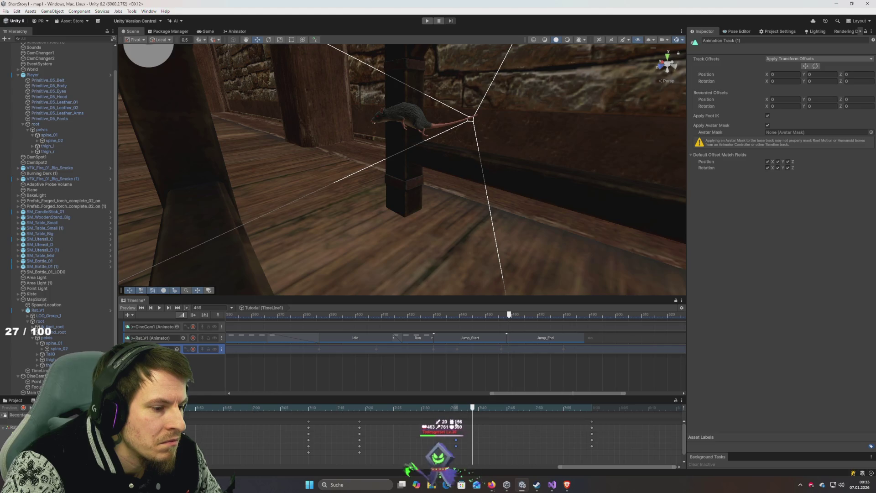
mouse_move(465, 416)
left_mouse_down()
mouse_move(339, 408)
mouse_move(495, 407)
mouse_move(472, 408)
left_mouse_up()
key("space")
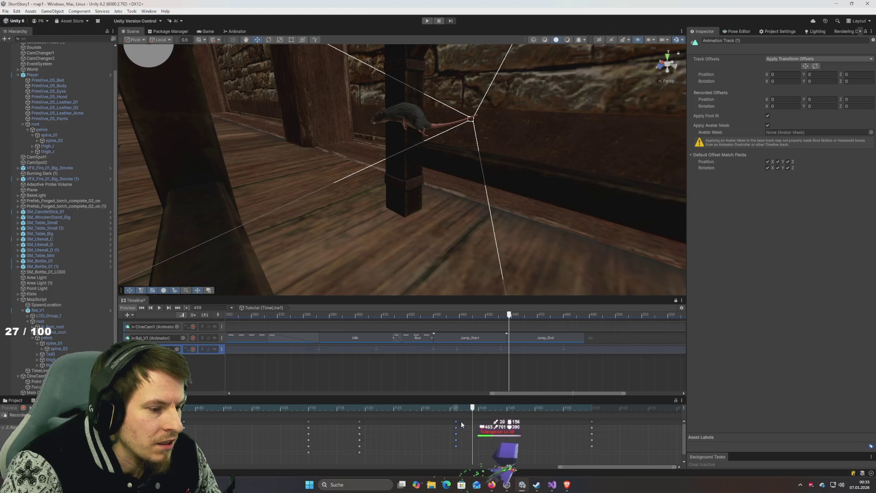
left_click(456, 422)
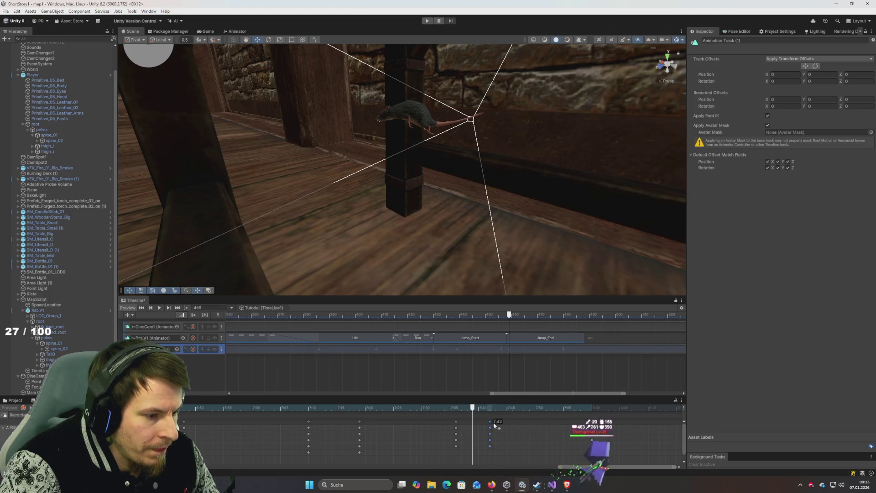
mouse_move(474, 408)
left_mouse_down()
mouse_move(415, 408)
mouse_move(518, 408)
mouse_move(407, 408)
mouse_move(496, 409)
left_mouse_up()
Step: Resume recording on the rat's animation track and select Rat_V1
left_click_drag(387, 242, 405, 273)
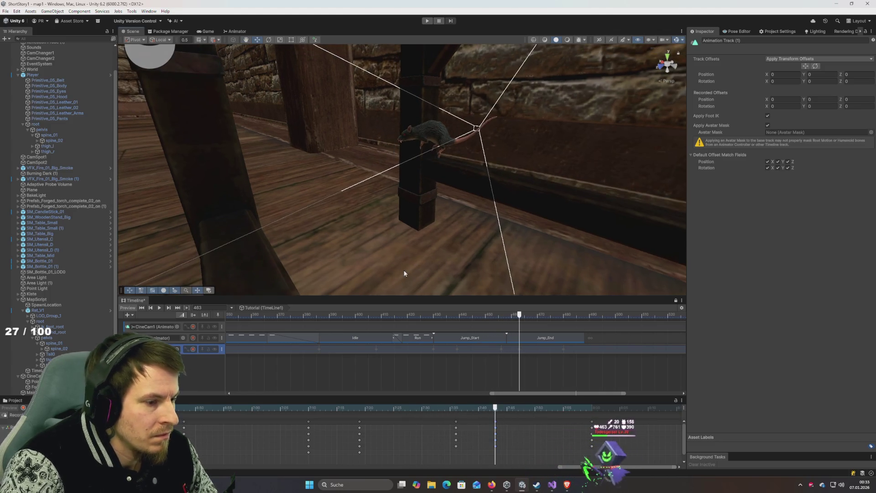
left_click_drag(327, 237, 361, 219)
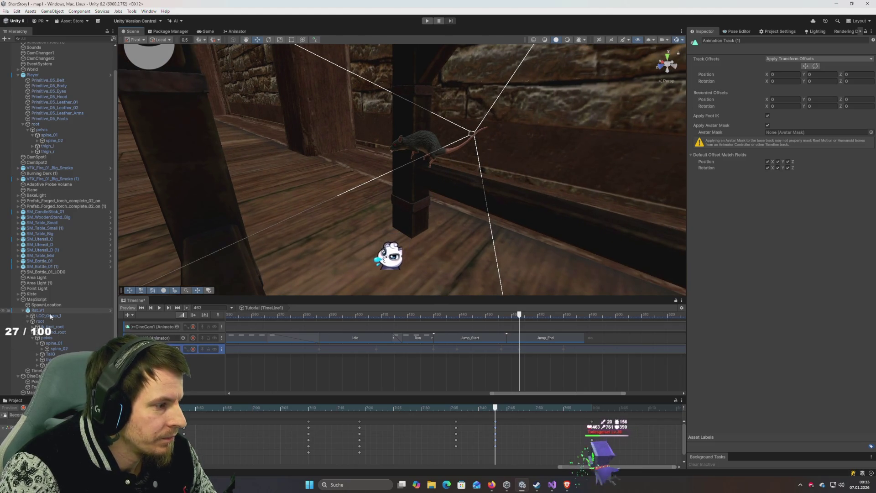
left_click(194, 350)
left_click(411, 153)
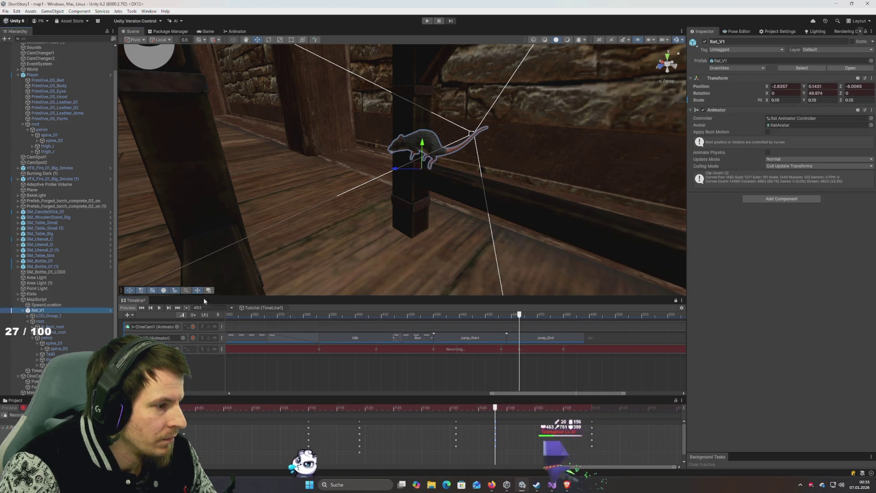
Step: Shift the rat left along the beam and scrub back to about frame 452 with curves shown
left_click_drag(395, 171, 370, 174)
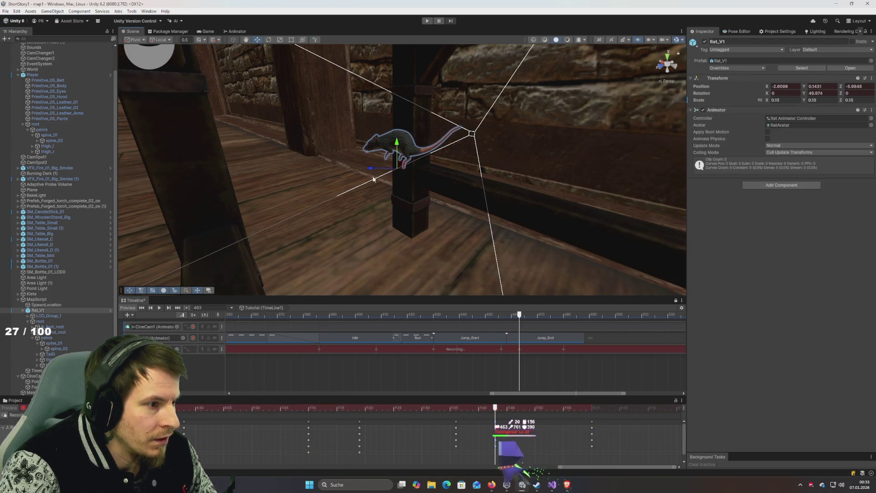
mouse_move(482, 414)
left_mouse_down()
mouse_move(392, 413)
mouse_move(502, 415)
mouse_move(358, 407)
mouse_move(499, 422)
left_mouse_up()
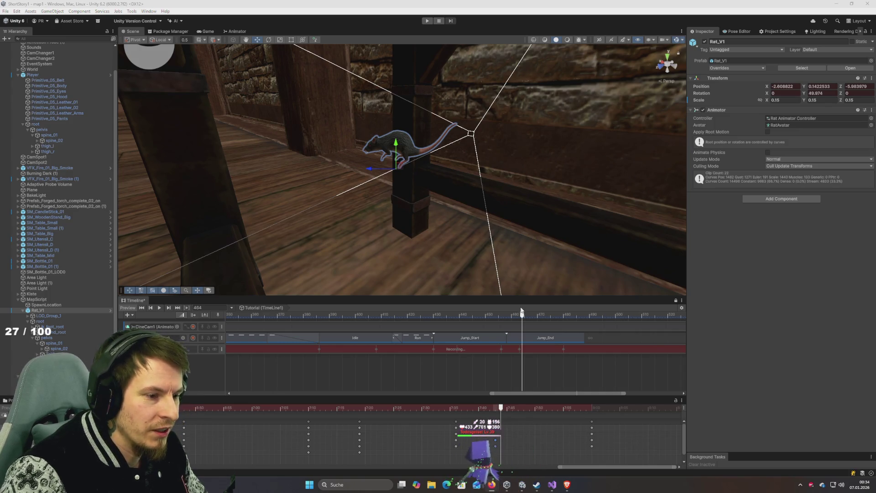
mouse_move(522, 310)
left_mouse_down()
mouse_move(440, 315)
mouse_move(533, 333)
mouse_move(436, 330)
mouse_move(514, 330)
left_mouse_up()
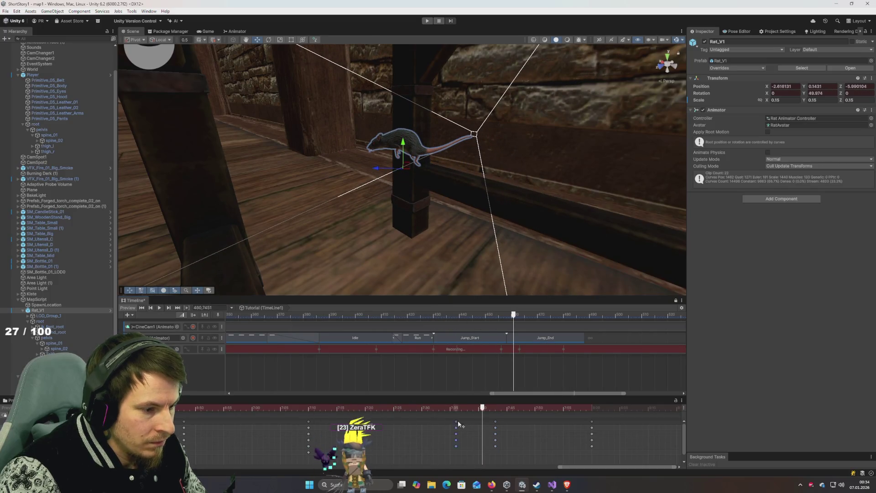
mouse_move(476, 426)
left_mouse_down()
mouse_move(362, 424)
mouse_move(534, 429)
mouse_move(457, 429)
mouse_move(476, 430)
left_mouse_up()
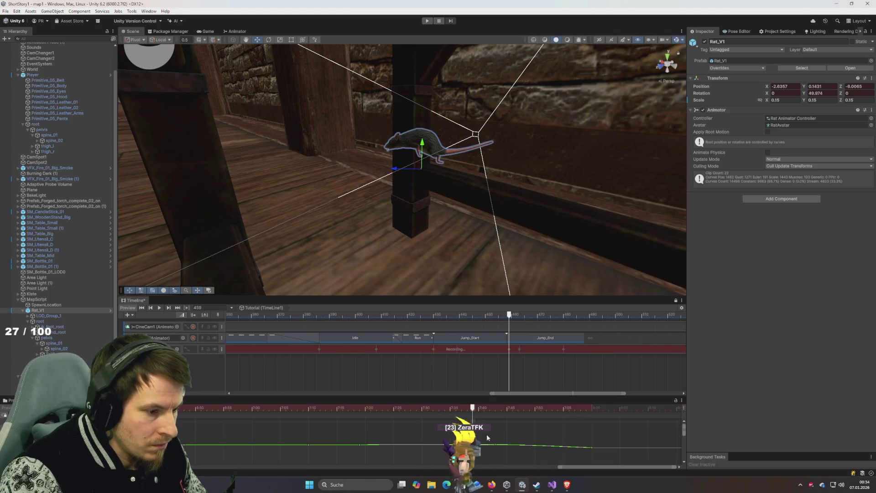
key("c")
scroll(479, 452, "up", 5)
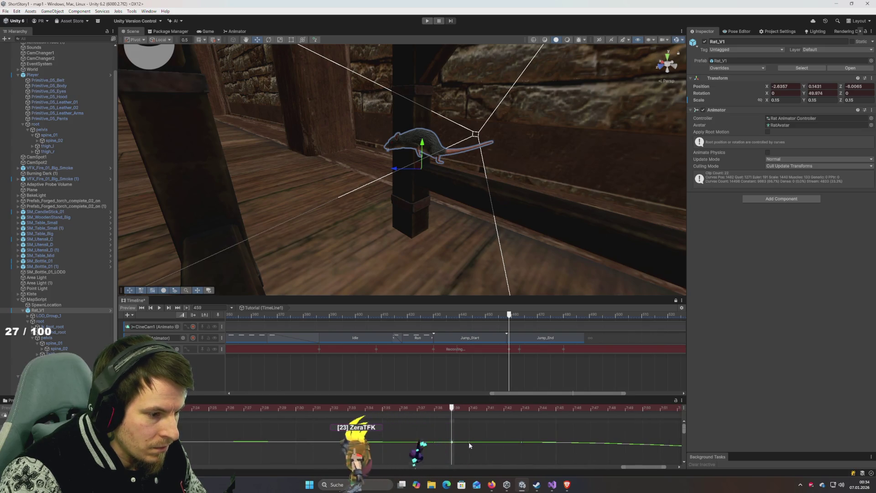
Step: Key the rat on the floor at X -2.5117, Y -0.0051, Z -5.0025 and play the jump
mouse_move(458, 408)
left_mouse_down()
mouse_move(503, 409)
mouse_move(515, 421)
mouse_move(459, 429)
mouse_move(459, 444)
left_mouse_up()
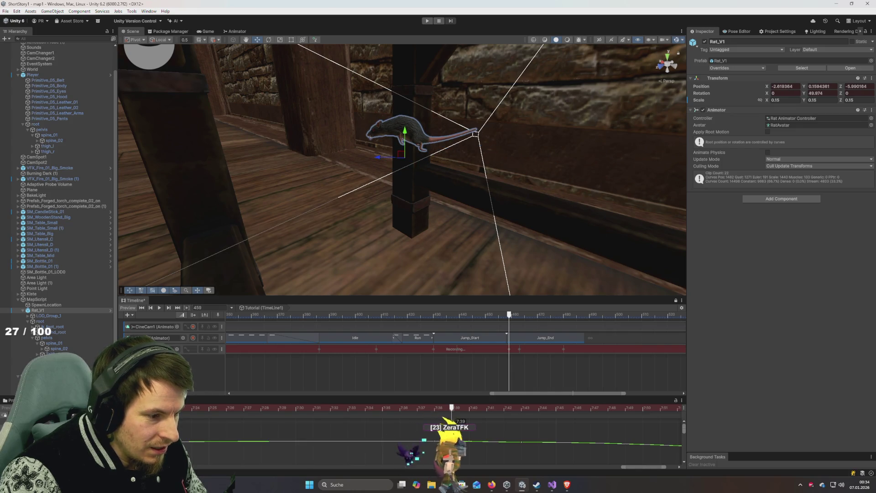
mouse_move(453, 445)
left_mouse_down()
mouse_move(452, 432)
mouse_move(365, 409)
mouse_move(490, 415)
mouse_move(283, 418)
mouse_move(547, 425)
mouse_move(624, 441)
mouse_move(270, 415)
mouse_move(314, 415)
left_mouse_up()
key("space")
scroll(472, 422, "down", 2)
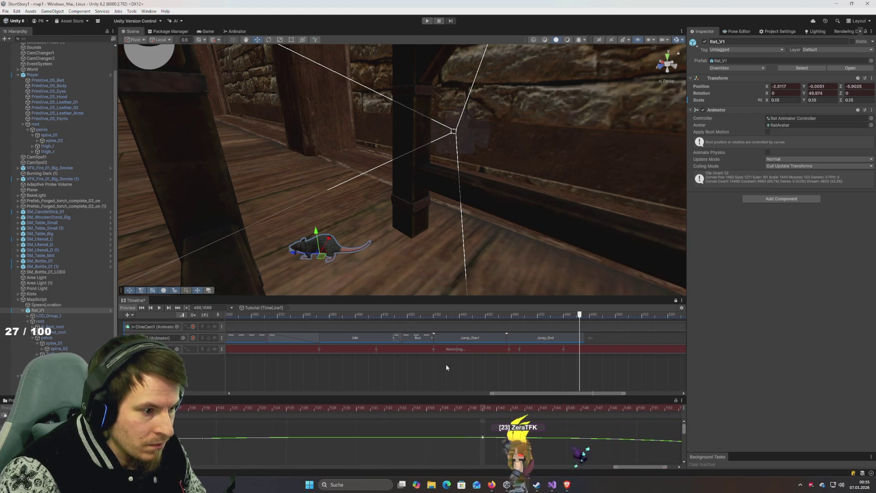
scroll(607, 376, "down", 3)
Step: Zoom out the Timeline, select the rat's recorded track and show its keyframes in Dopesheet
scroll(612, 418, "down", 2)
scroll(595, 372, "down", 2)
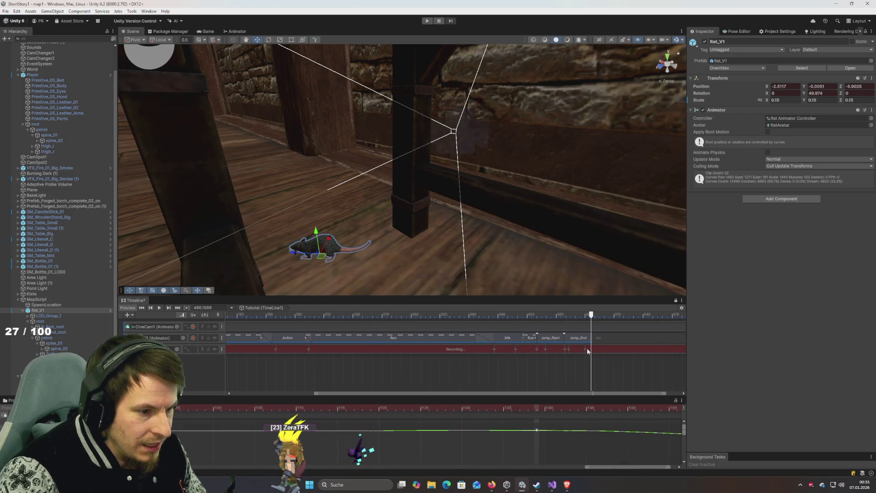
scroll(608, 377, "down", 2)
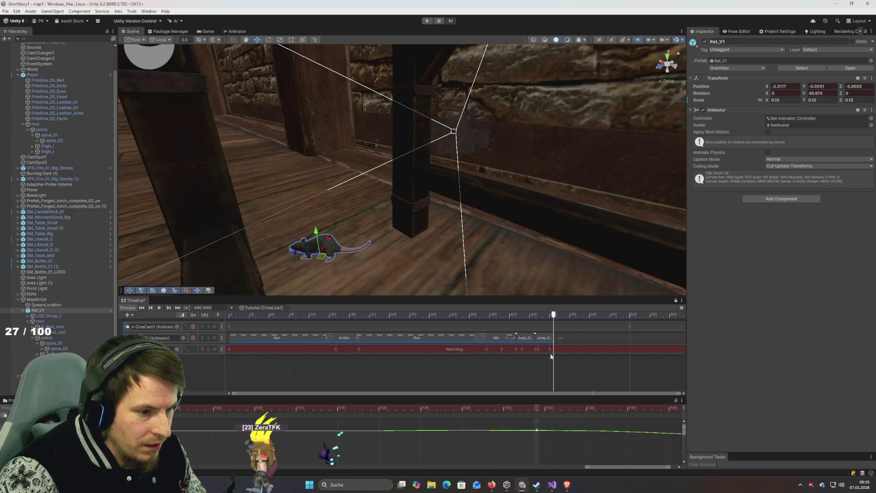
left_click(570, 351)
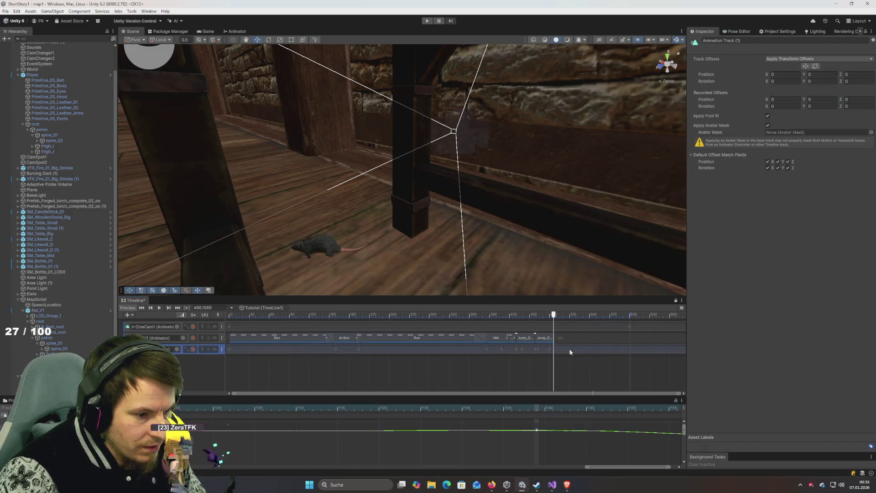
scroll(595, 429, "down", 2)
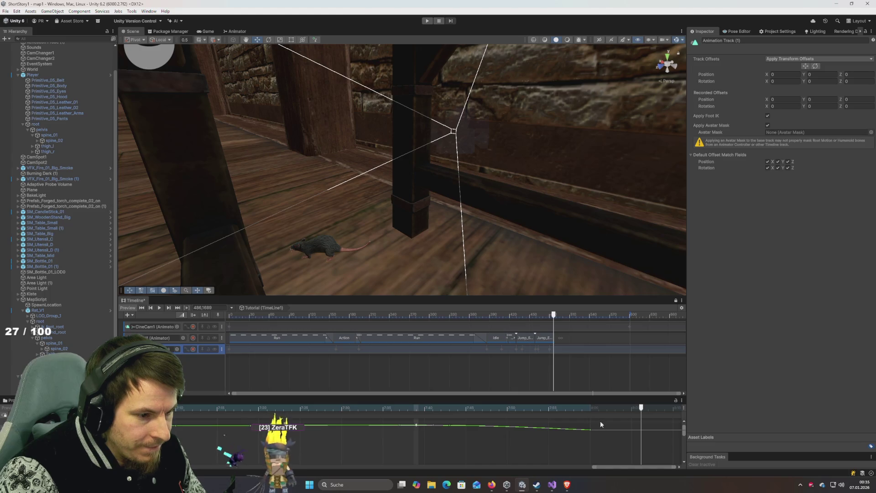
key("c")
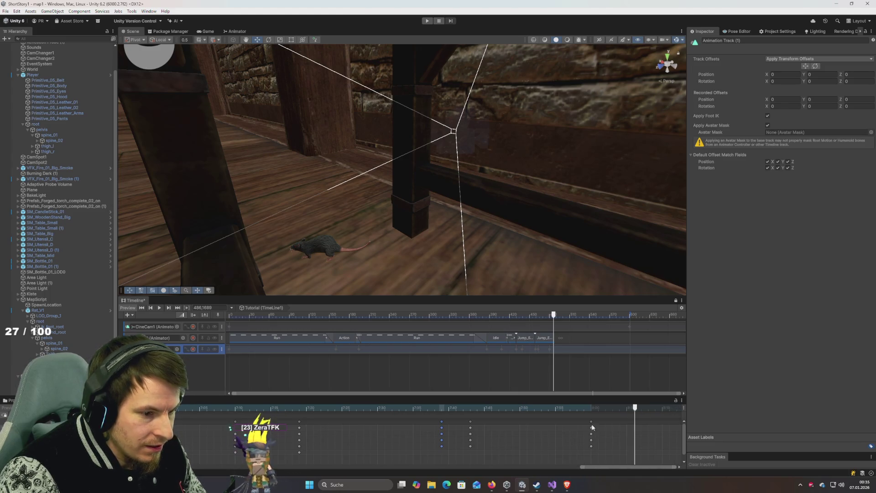
Step: Scrub through the jump from the ledge to the landing on the floor
left_click_drag(455, 315, 296, 315)
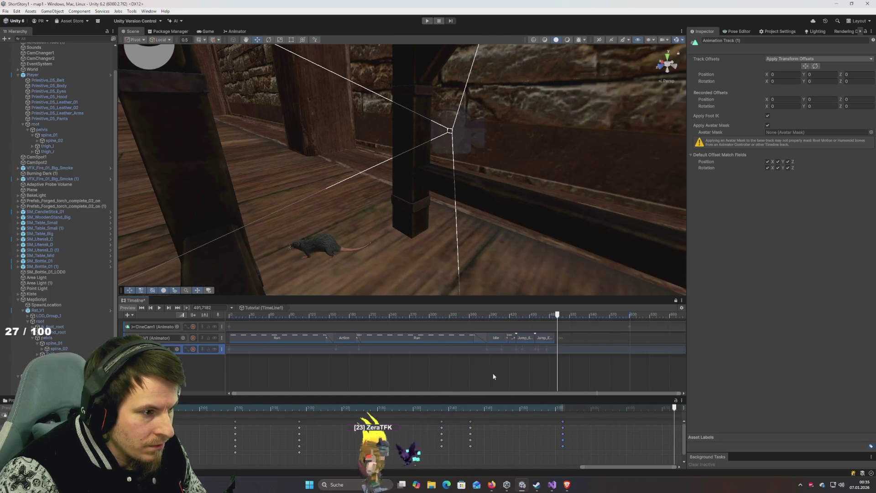
left_click(400, 407)
mouse_move(404, 407)
left_mouse_down()
mouse_move(485, 408)
mouse_move(388, 412)
mouse_move(484, 408)
mouse_move(497, 424)
mouse_move(428, 422)
mouse_move(484, 409)
mouse_move(334, 415)
mouse_move(585, 437)
left_mouse_up()
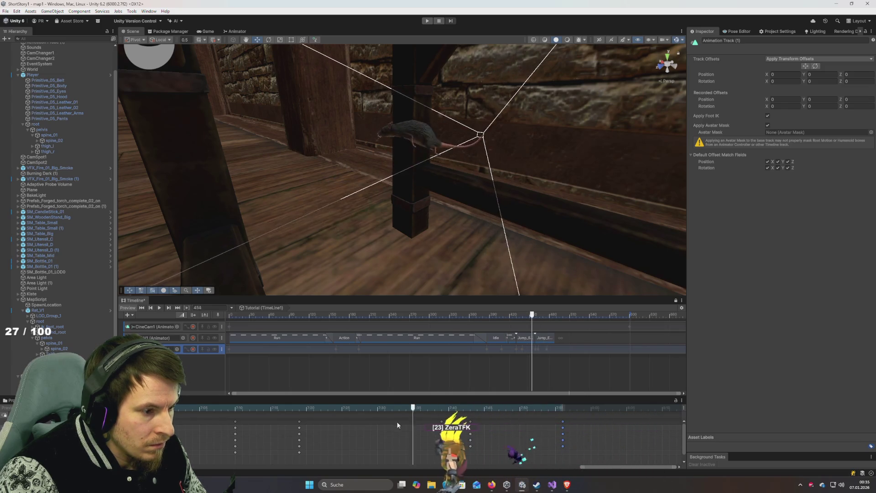
mouse_move(466, 412)
left_mouse_down()
mouse_move(383, 411)
mouse_move(475, 425)
mouse_move(371, 411)
mouse_move(474, 419)
left_mouse_up()
mouse_move(532, 425)
left_mouse_down()
mouse_move(342, 411)
mouse_move(625, 413)
left_mouse_up()
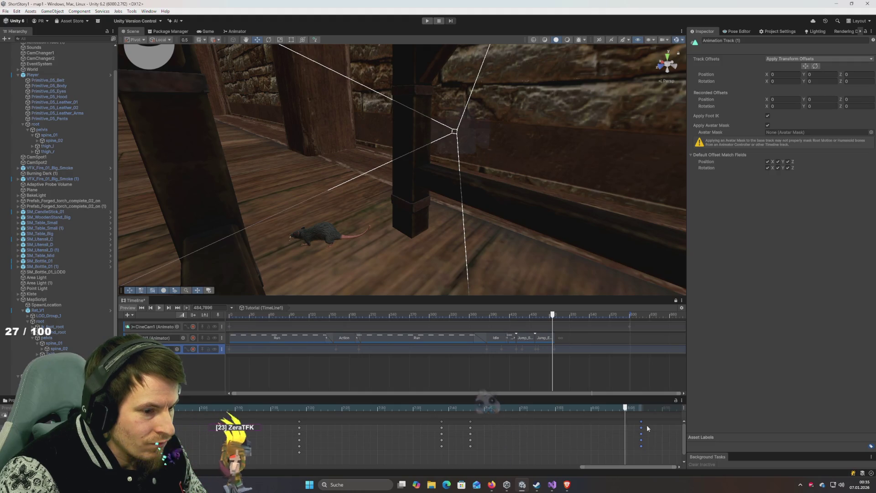
Step: Delete the surplus keys at the end of the run and replay the jump
key("Delete")
mouse_move(507, 411)
left_mouse_down()
mouse_move(325, 411)
mouse_move(678, 411)
mouse_move(342, 408)
left_mouse_up()
mouse_move(417, 411)
left_mouse_down()
mouse_move(324, 407)
mouse_move(497, 421)
mouse_move(373, 414)
mouse_move(487, 426)
mouse_move(442, 428)
mouse_move(456, 428)
mouse_move(478, 427)
mouse_move(306, 416)
left_mouse_up()
key("space")
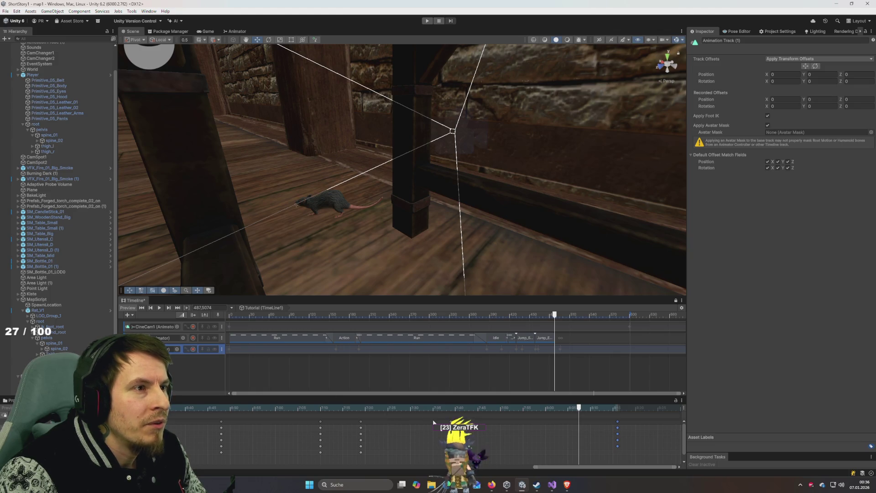
Step: Replay the beam-to-floor jump a few times, stop midway, and switch to the Curves view
left_click_drag(434, 408, 365, 407)
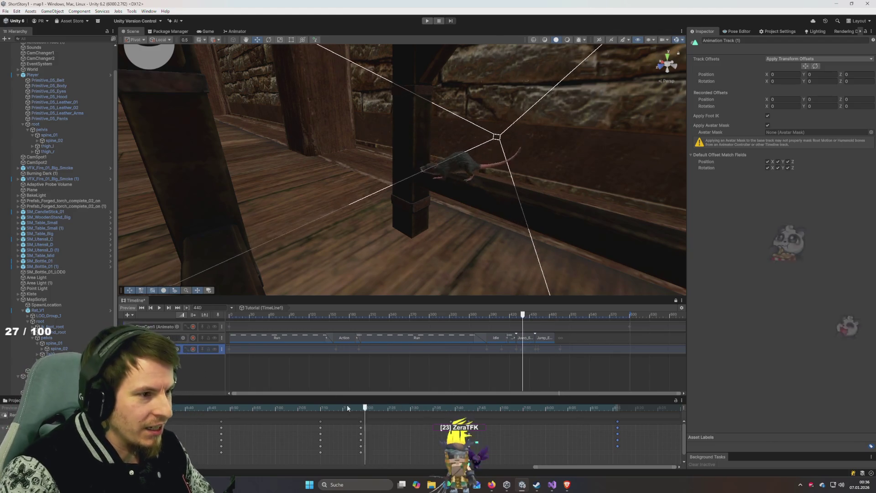
key("space")
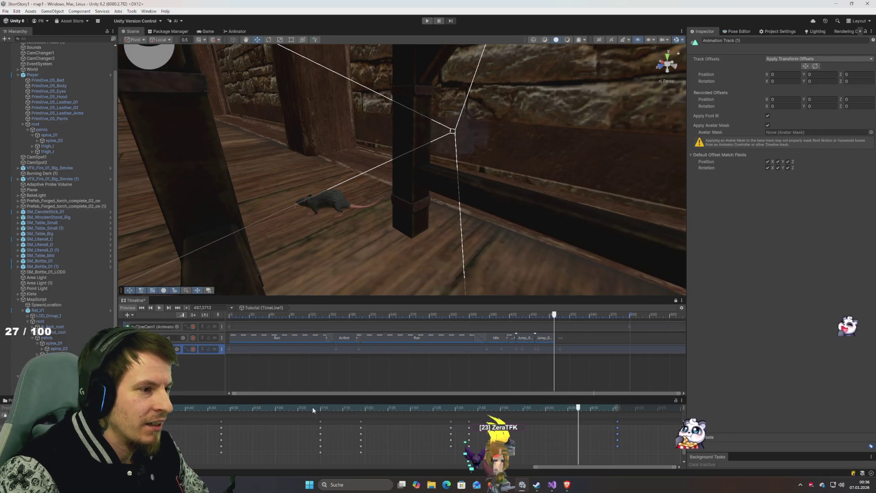
left_click_drag(433, 407, 351, 407)
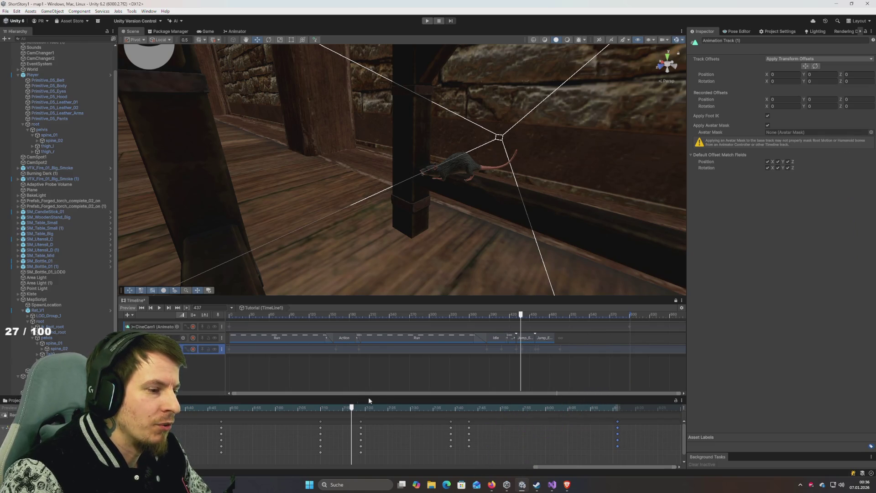
key("space")
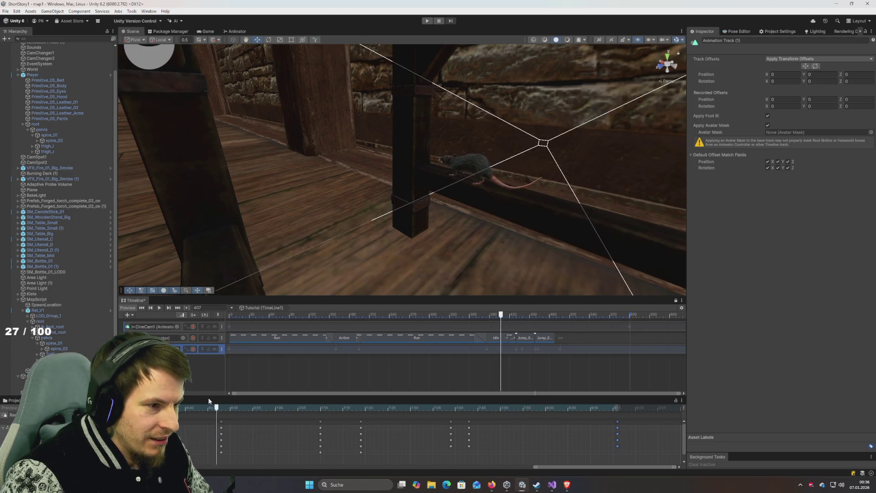
key("space")
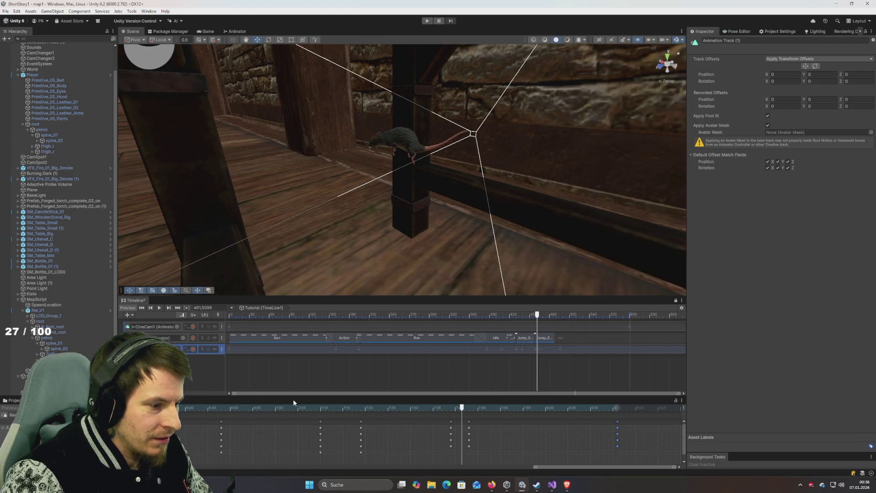
mouse_move(434, 409)
left_mouse_down()
mouse_move(348, 408)
mouse_move(487, 419)
mouse_move(364, 414)
mouse_move(464, 429)
mouse_move(451, 430)
left_mouse_up()
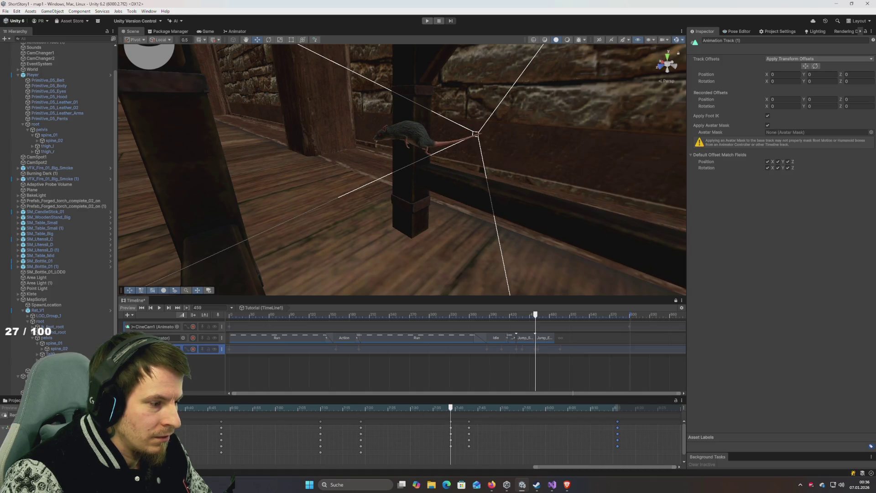
key("ctrl+Tab")
scroll(438, 431, "up", 3)
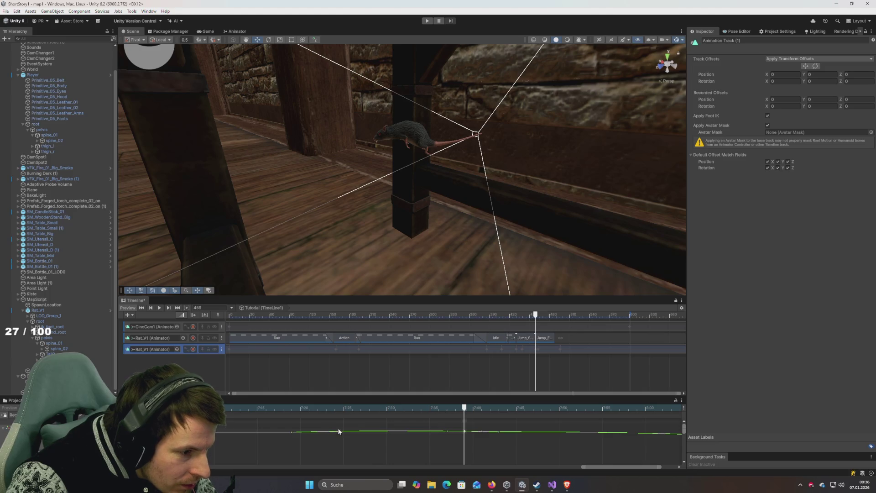
Step: Select the jump's curve key and scrub the playhead to frame 481
left_click(292, 431)
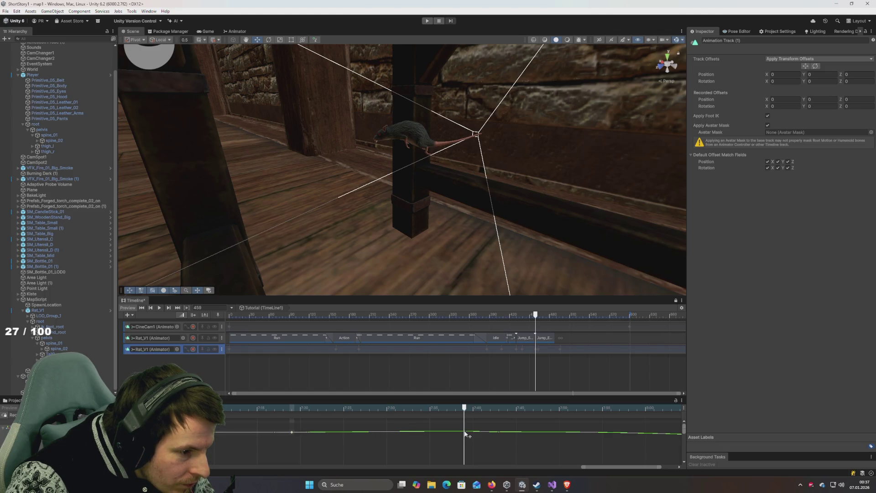
left_click(267, 409)
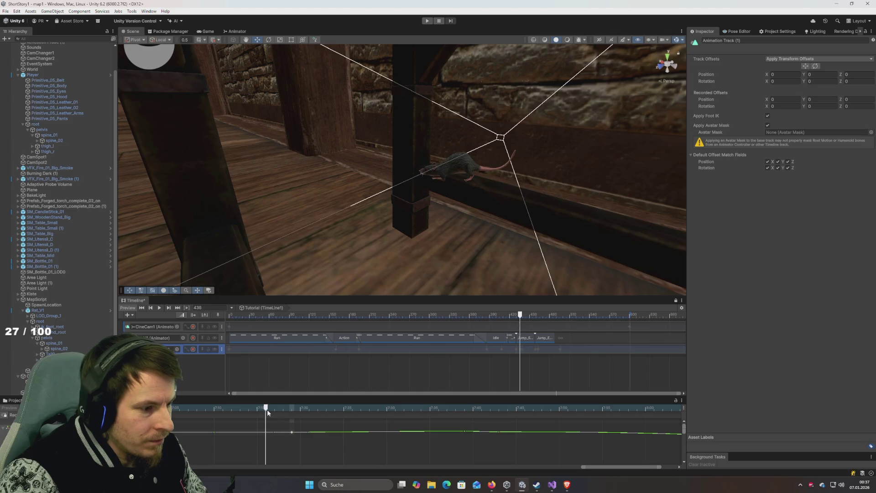
mouse_move(274, 409)
left_mouse_down()
mouse_move(531, 412)
mouse_move(446, 421)
mouse_move(533, 429)
mouse_move(516, 430)
left_mouse_up()
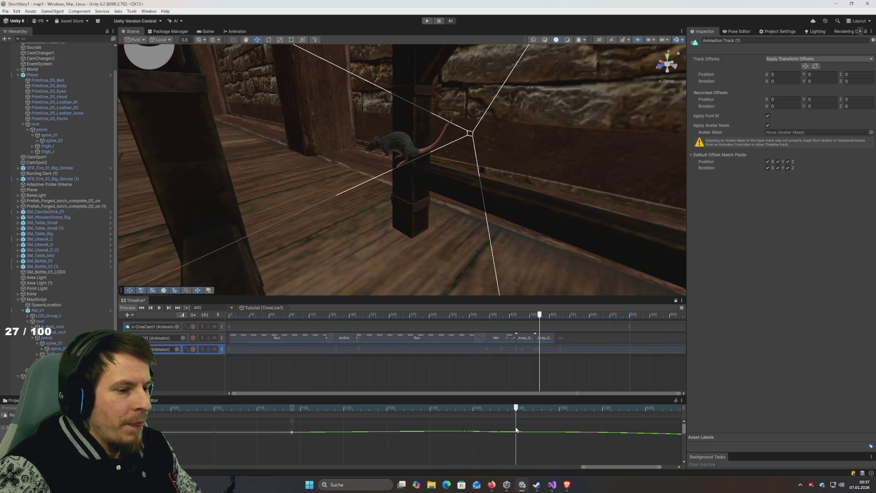
scroll(509, 418, "down", 2)
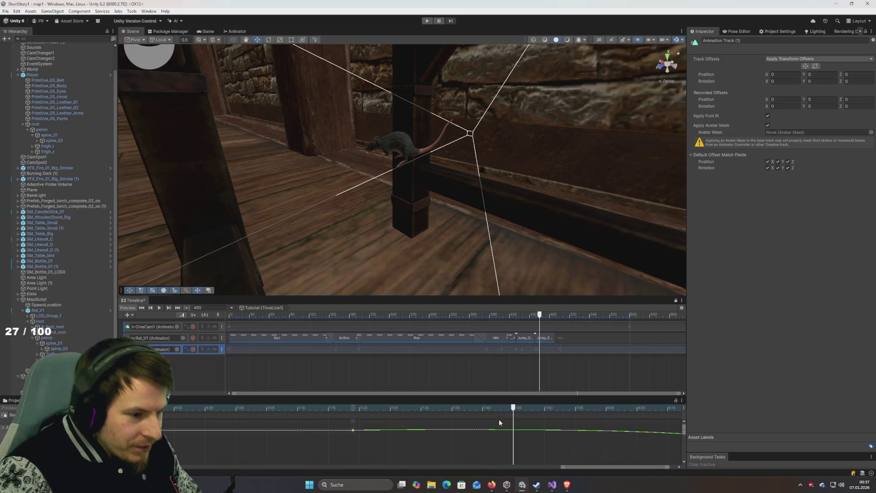
Step: Drag the Dopesheet key column to 7:48 and preview the retimed jump from 7:07
key("c")
left_click_drag(502, 421, 537, 429)
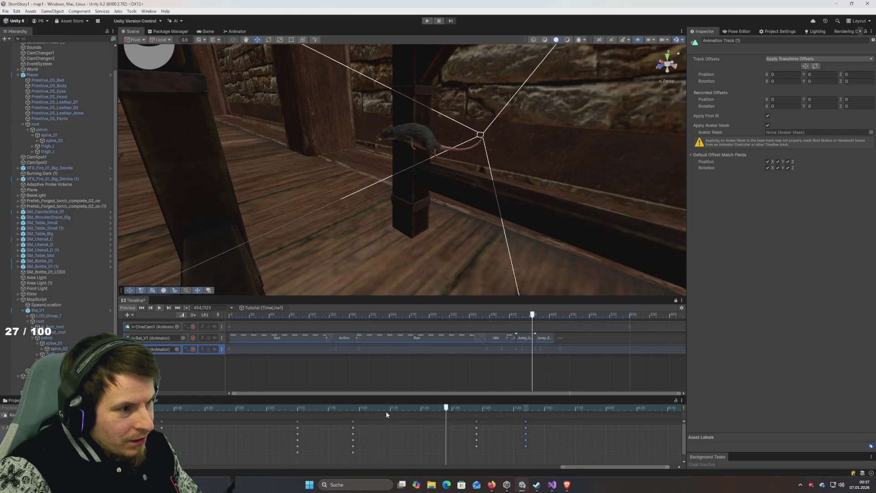
key("space")
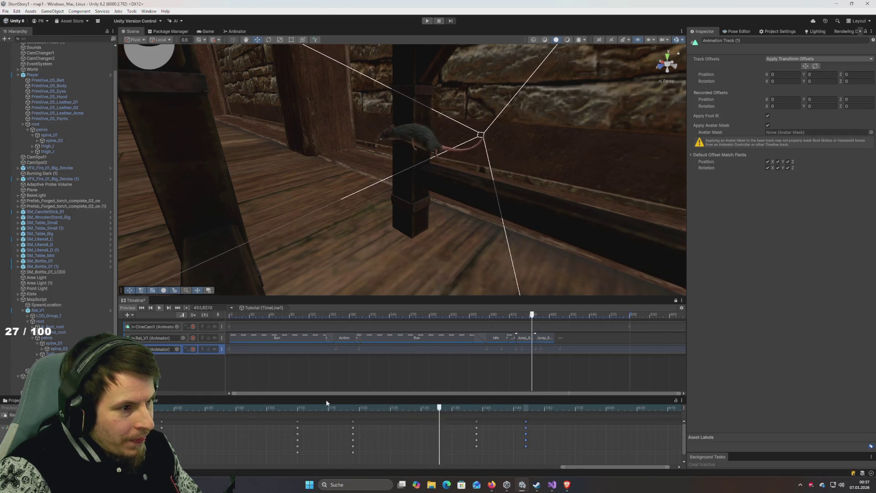
key("space")
left_click(284, 405)
left_click_drag(284, 405, 405, 417)
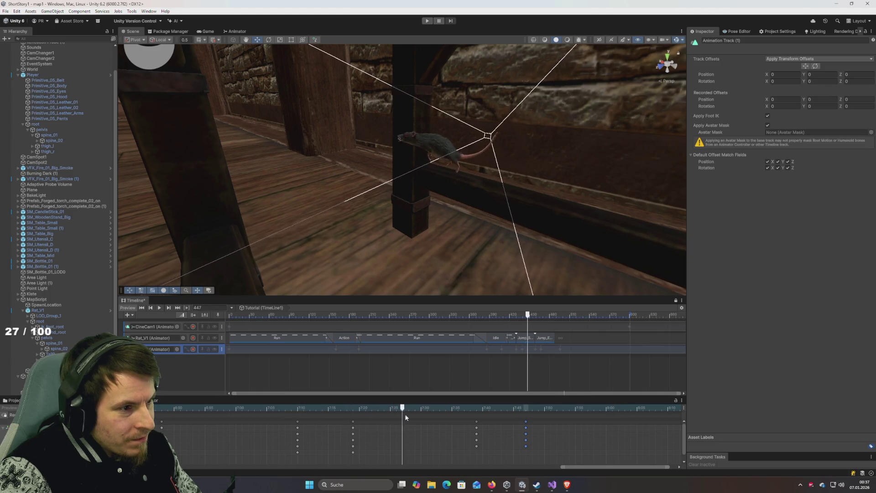
mouse_move(482, 423)
left_mouse_down()
mouse_move(524, 422)
mouse_move(364, 415)
mouse_move(537, 436)
mouse_move(410, 426)
mouse_move(524, 437)
left_mouse_up()
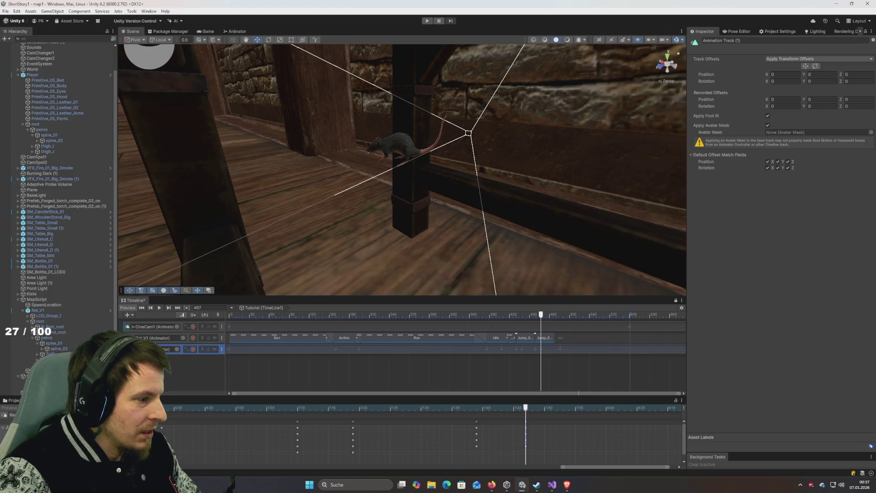
left_click(39, 311)
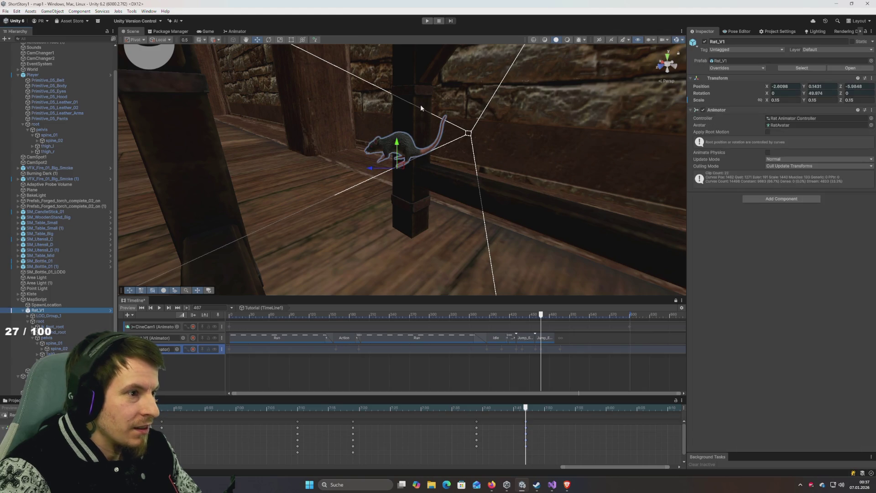
Step: Nudge the rat along the beam and scrub back to frame 462
left_click_drag(354, 173, 357, 174)
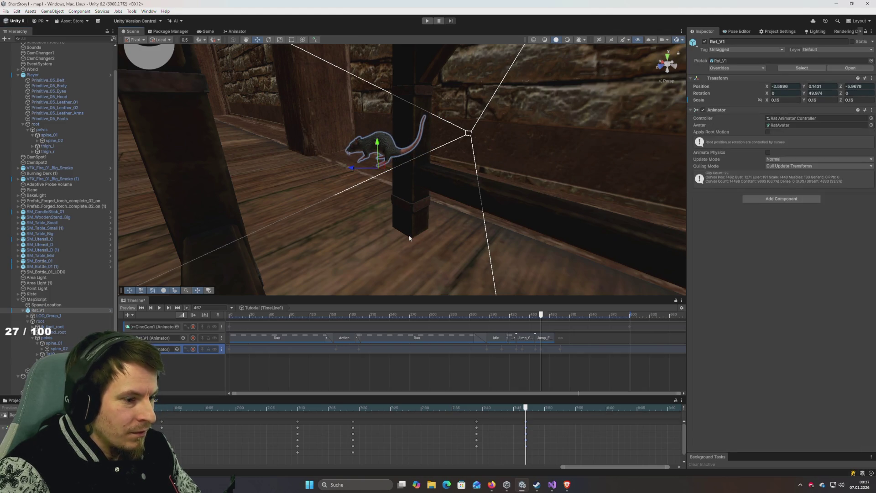
mouse_move(464, 411)
left_mouse_down()
mouse_move(434, 410)
mouse_move(541, 422)
mouse_move(528, 424)
left_mouse_up()
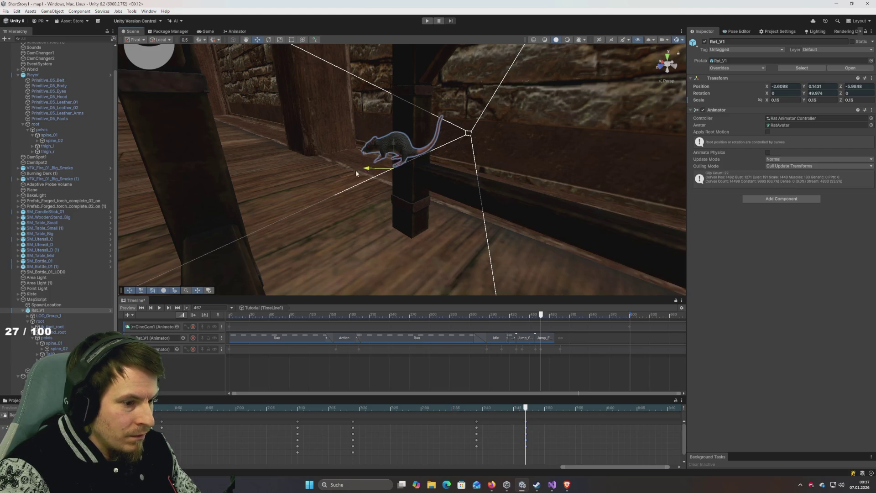
mouse_move(526, 409)
left_mouse_down()
mouse_move(498, 413)
mouse_move(525, 413)
left_mouse_up()
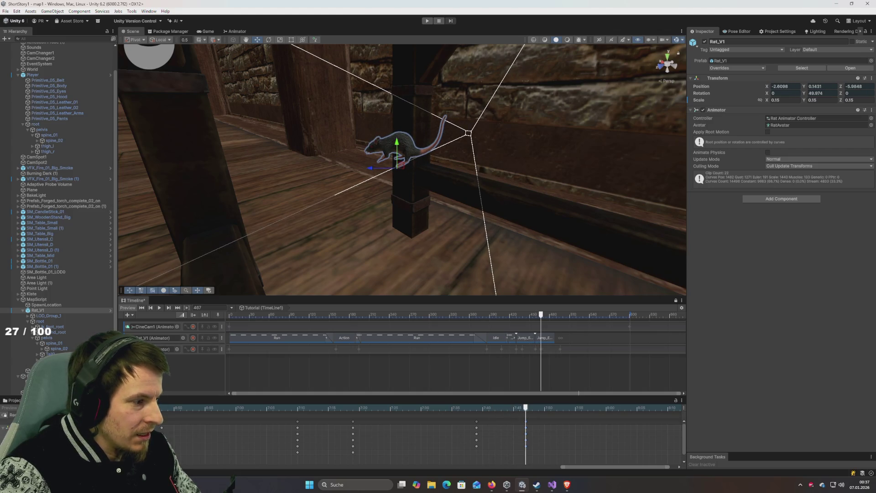
Step: Record the rat at X -2.5888, Z -5.9672 on the beam and play from frame 447
left_click(193, 349)
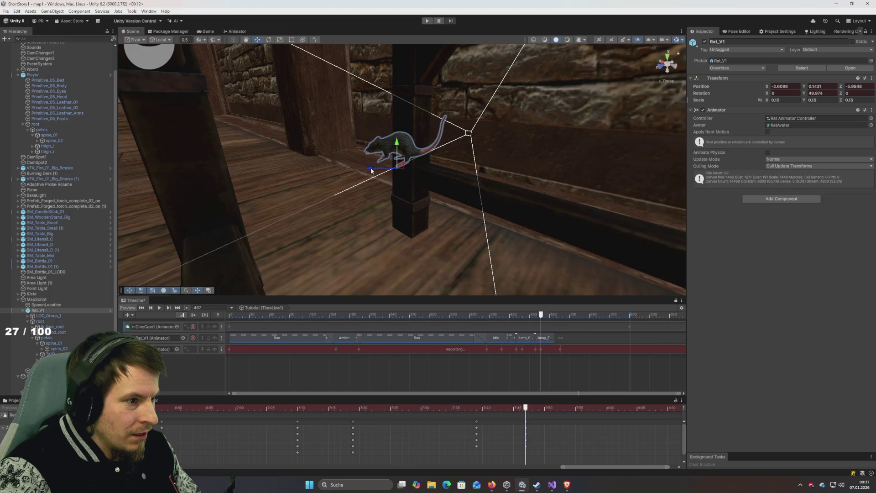
left_click_drag(371, 170, 352, 174)
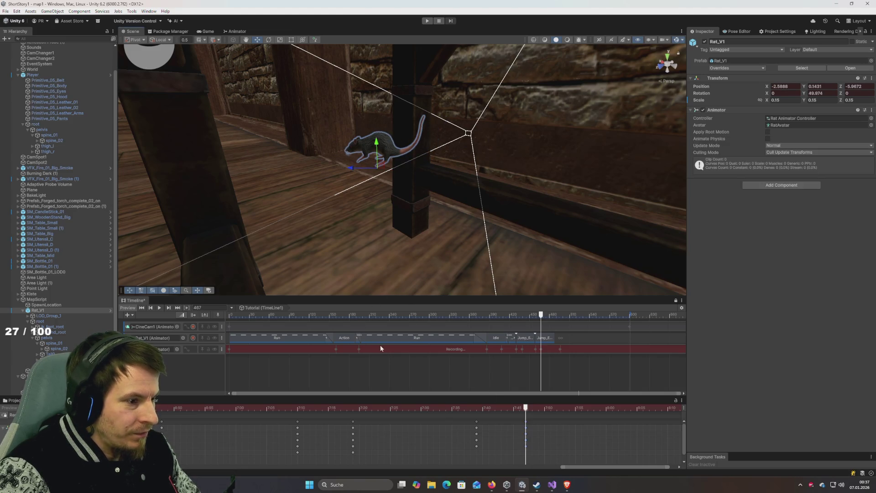
left_click(196, 350)
mouse_move(417, 314)
left_mouse_down()
mouse_move(388, 317)
mouse_move(497, 320)
mouse_move(543, 338)
mouse_move(474, 339)
left_mouse_up()
key("space")
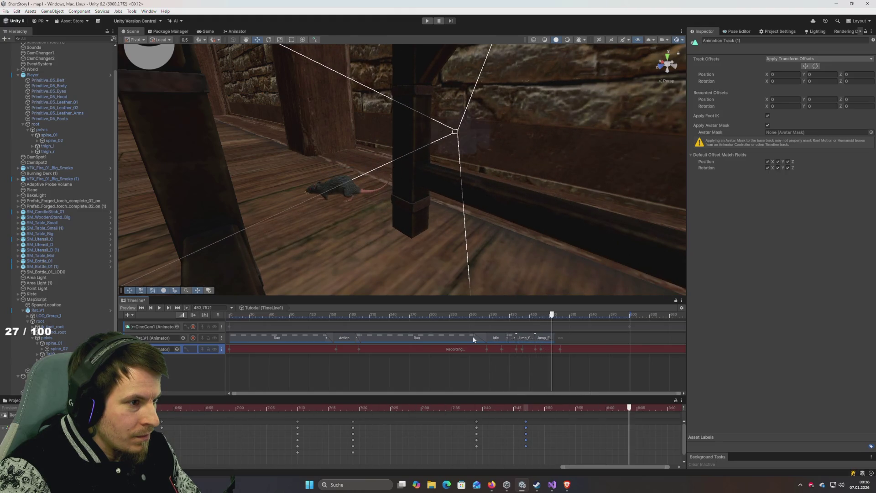
left_click(502, 407)
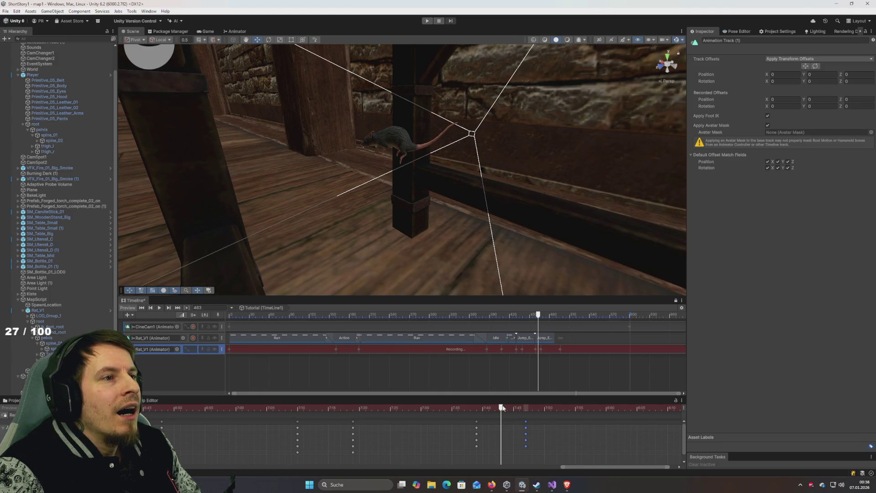
Step: Play and frame-step the rat's motion from frame 448, stopping at frame 455
left_click_drag(502, 407, 345, 405)
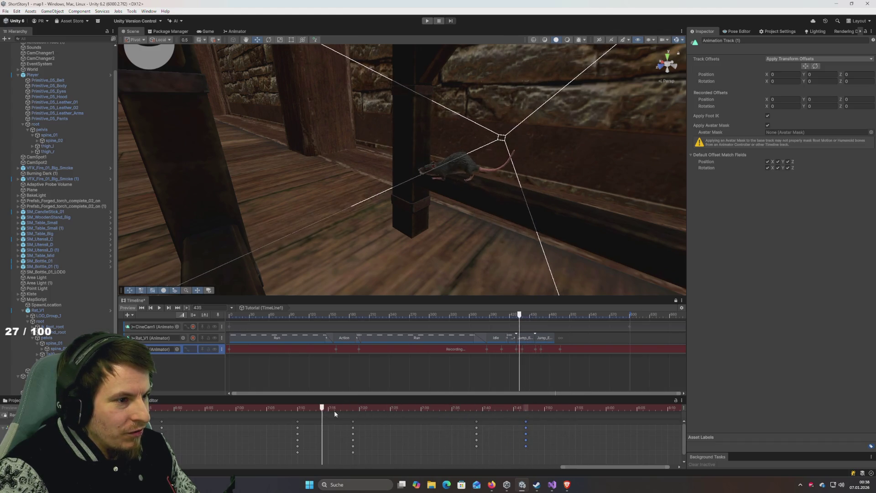
key("space")
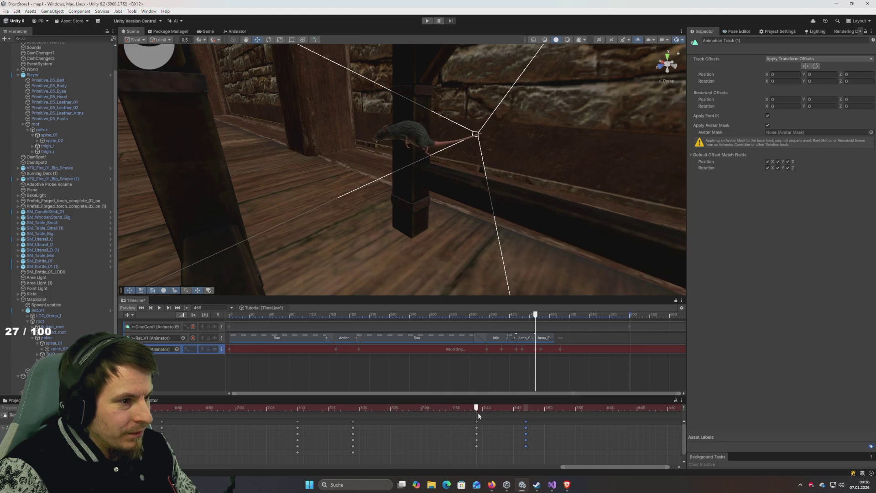
key("period")
key("period")
key("period")
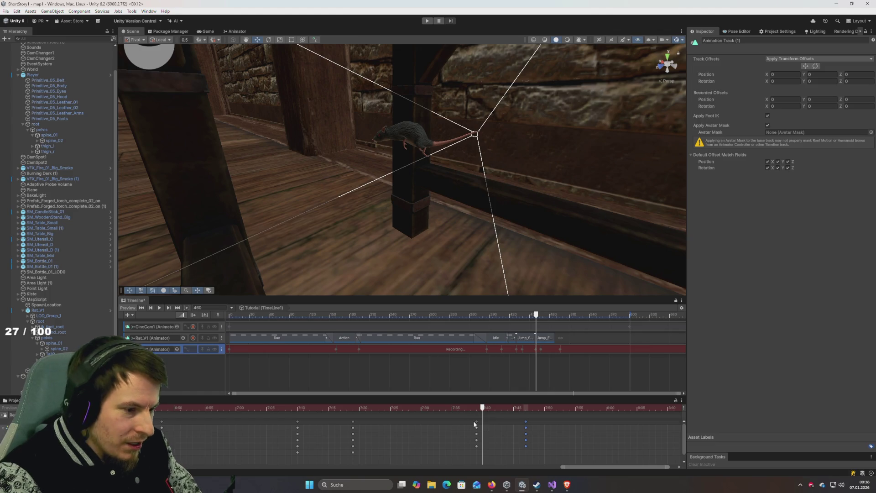
key("comma")
key("comma")
key("comma")
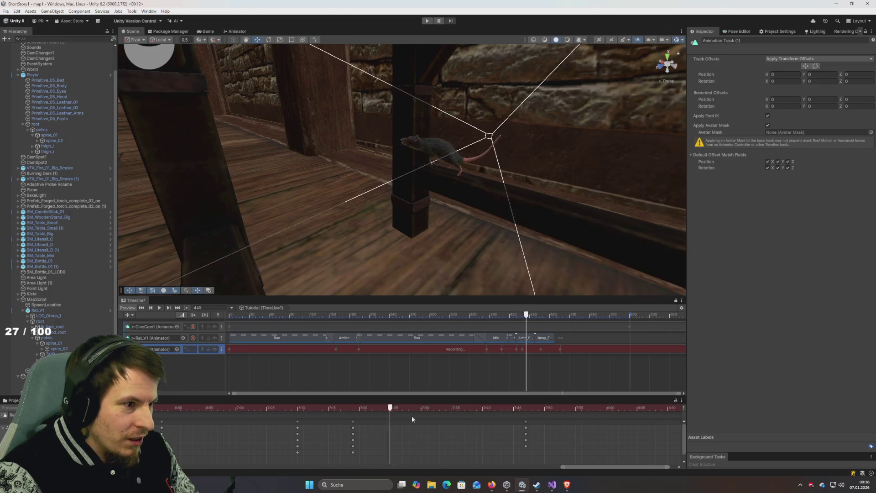
key("space")
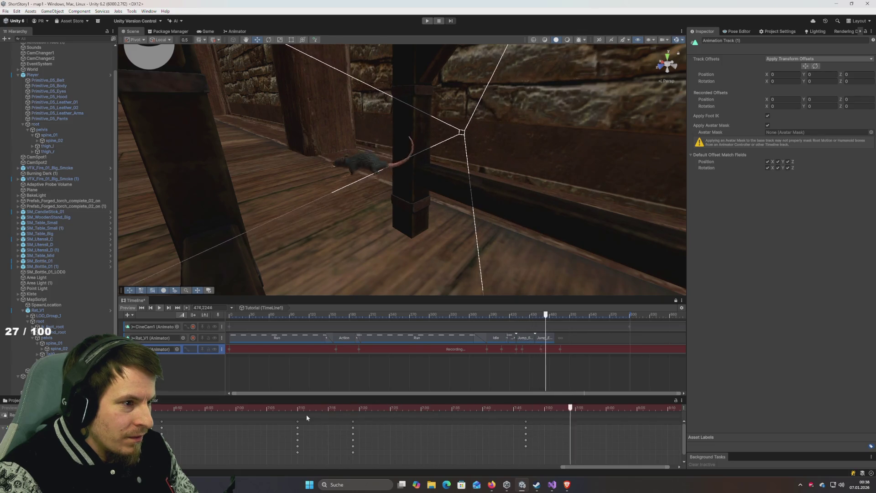
mouse_move(434, 410)
left_mouse_down()
mouse_move(297, 406)
mouse_move(593, 439)
mouse_move(436, 434)
mouse_move(555, 446)
mouse_move(539, 448)
left_mouse_up()
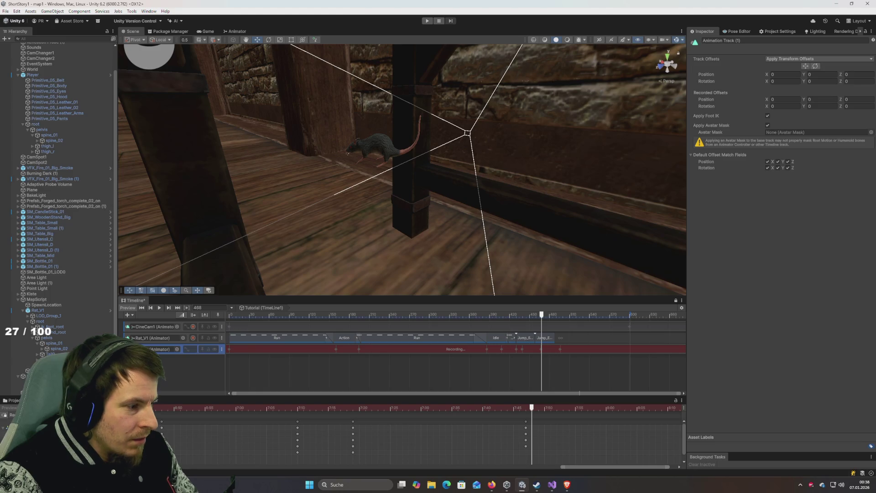
Step: Flatten the green position curve at its key and set the key's tangents to Broken
key("c")
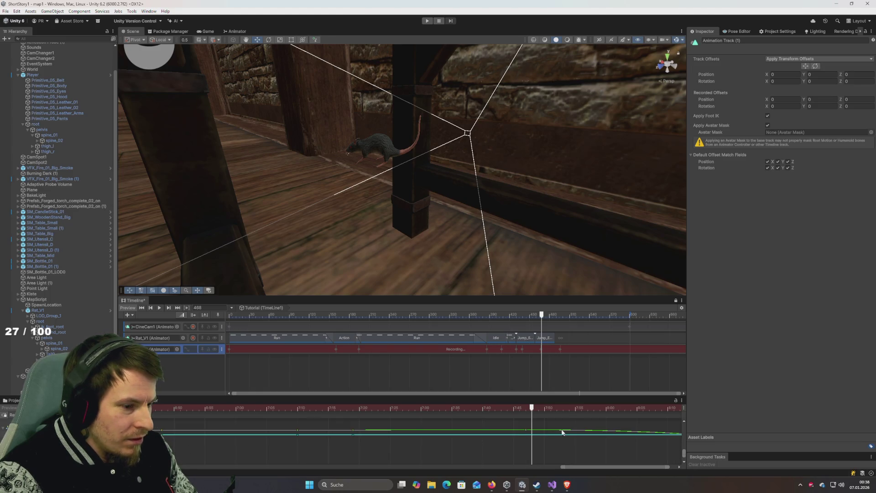
scroll(562, 433, "up", 5)
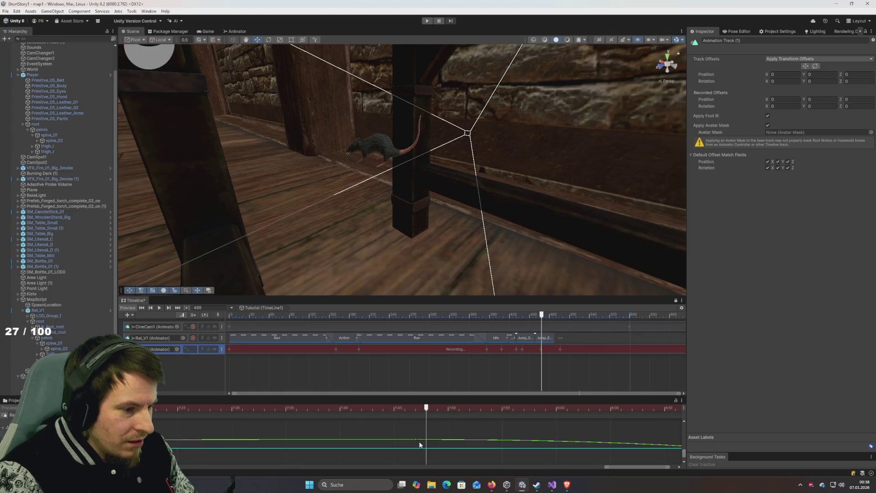
left_click(416, 439)
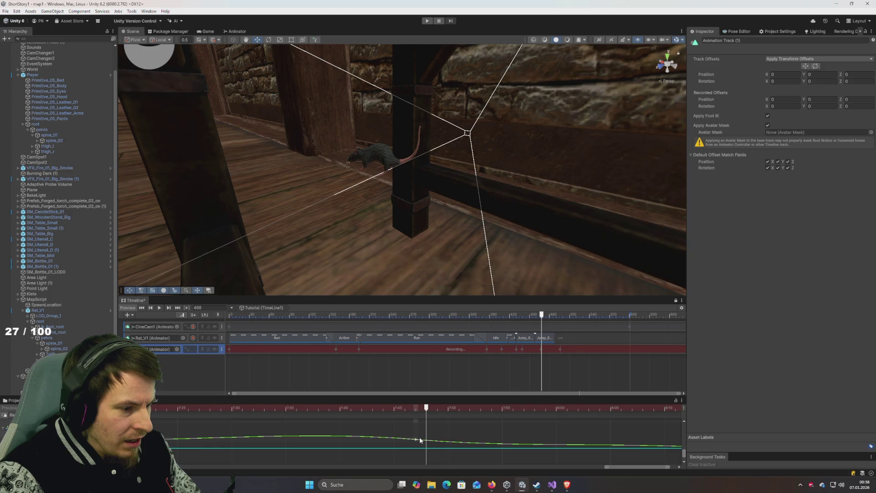
left_click_drag(420, 439, 418, 440)
right_click(416, 440)
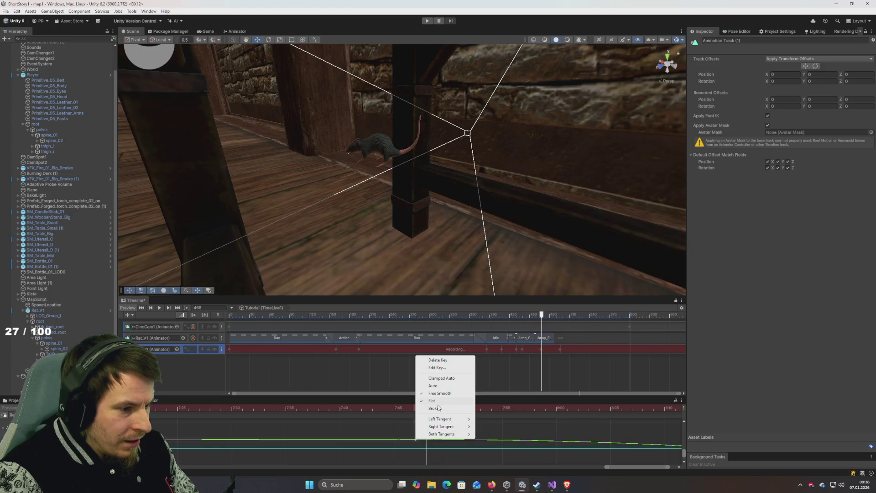
left_click(438, 408)
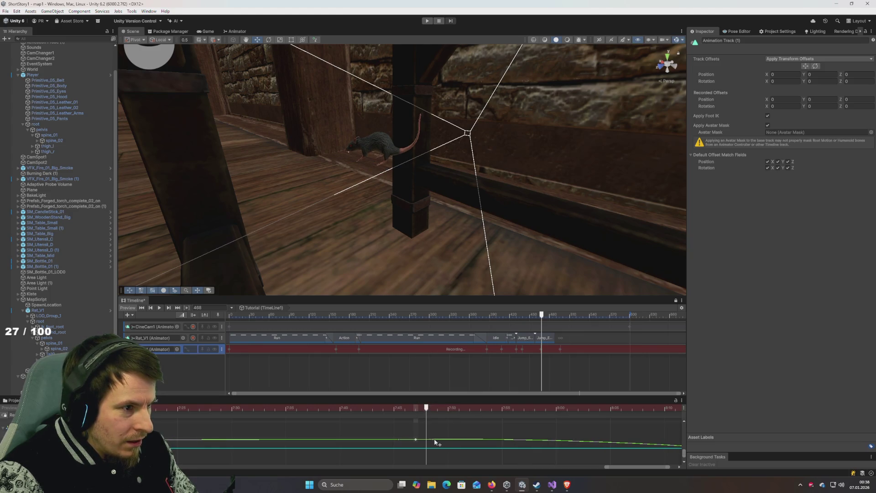
Step: Reshape the curve after the key into a smooth downward slope to the end key
mouse_move(422, 418)
left_mouse_down()
mouse_move(274, 420)
mouse_move(477, 434)
mouse_move(436, 443)
mouse_move(679, 448)
mouse_move(409, 424)
left_mouse_up()
mouse_move(336, 412)
left_mouse_down()
mouse_move(251, 414)
mouse_move(340, 414)
mouse_move(427, 431)
mouse_move(364, 434)
left_mouse_up()
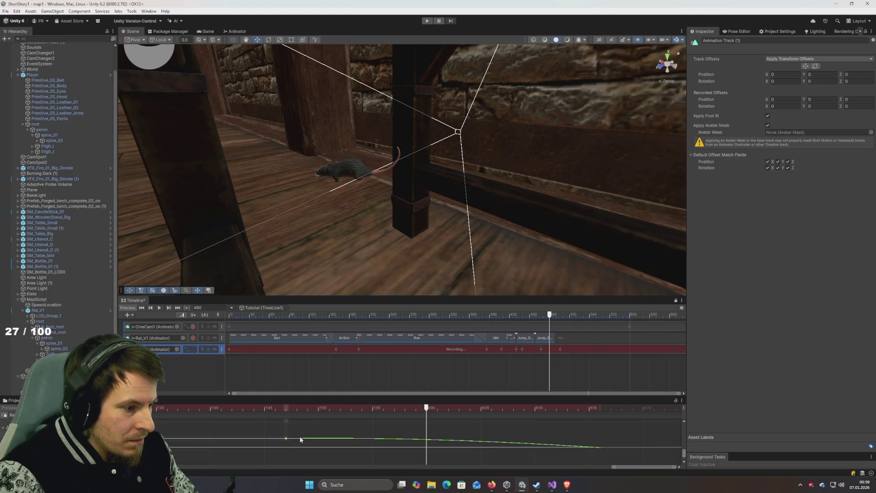
left_click_drag(305, 441, 601, 450)
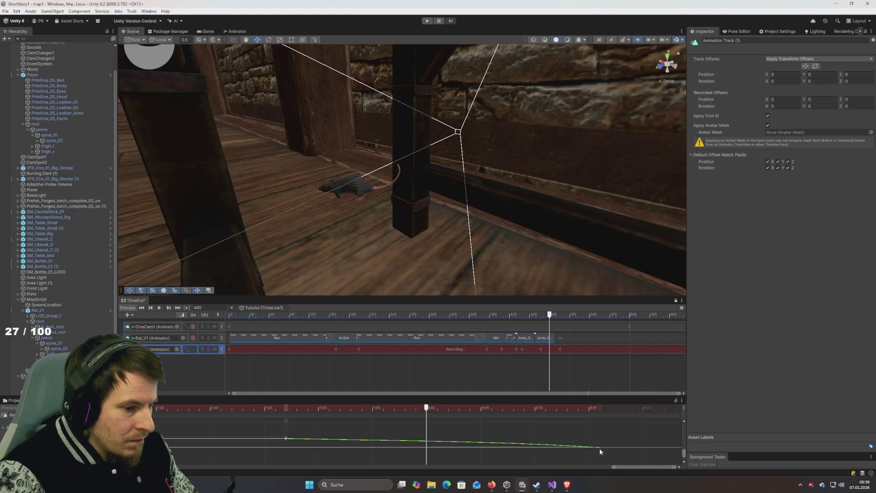
left_click_drag(579, 448, 288, 440)
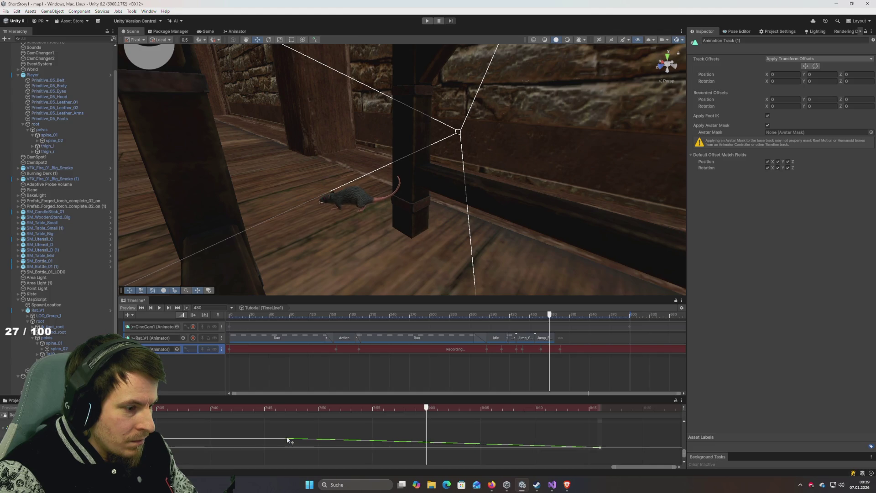
Step: Preview the new motion between frames 467 and 490, then view it through the Game camera
mouse_move(428, 408)
left_mouse_down()
mouse_move(222, 408)
mouse_move(542, 408)
left_mouse_up()
mouse_move(282, 410)
left_mouse_down()
mouse_move(191, 404)
mouse_move(442, 442)
mouse_move(543, 445)
mouse_move(282, 429)
mouse_move(320, 433)
mouse_move(298, 439)
left_mouse_up()
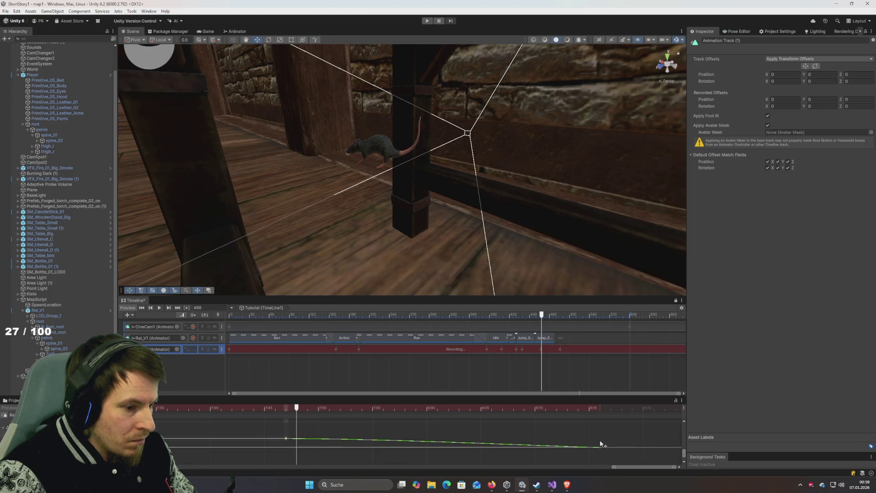
key("space")
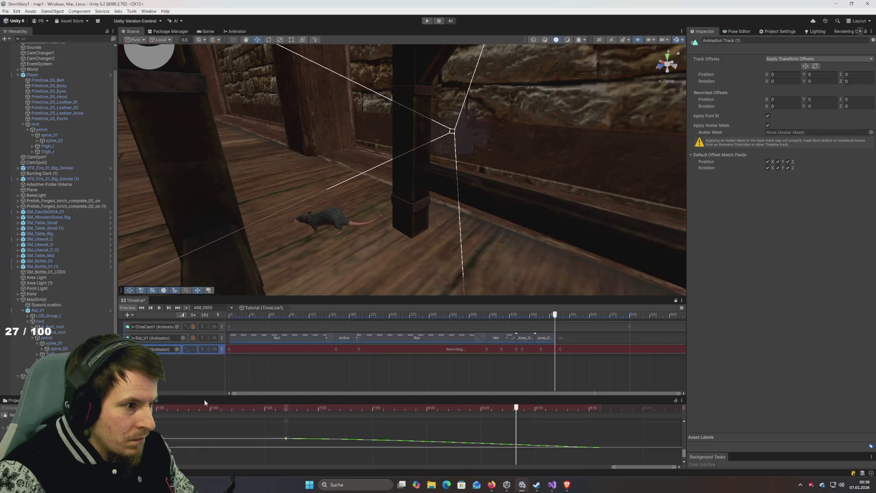
mouse_move(262, 408)
left_mouse_down()
mouse_move(314, 423)
mouse_move(450, 431)
mouse_move(290, 423)
left_mouse_up()
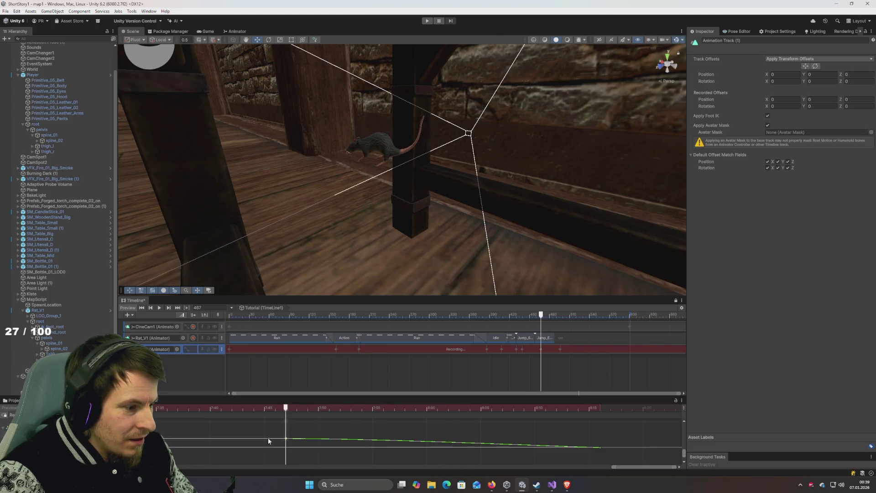
mouse_move(284, 431)
left_mouse_down()
mouse_move(260, 406)
mouse_move(203, 409)
mouse_move(351, 430)
left_mouse_up()
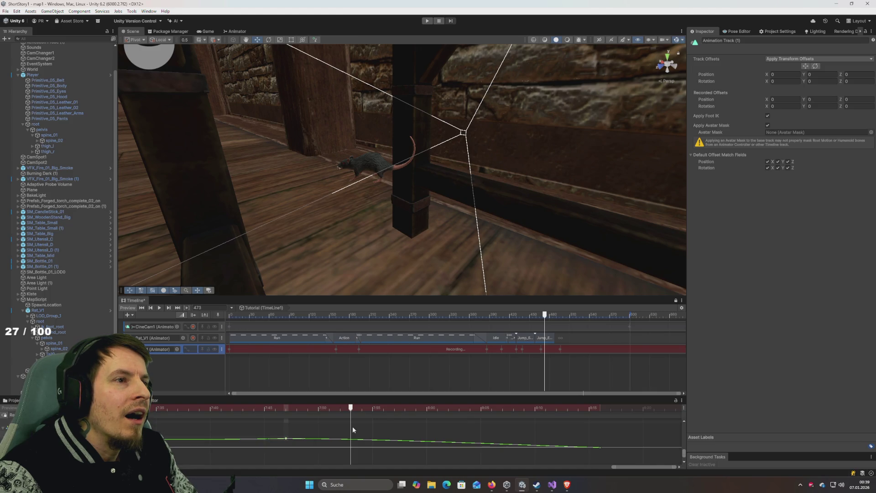
left_click(353, 430)
left_click_drag(319, 408, 193, 404)
key("space")
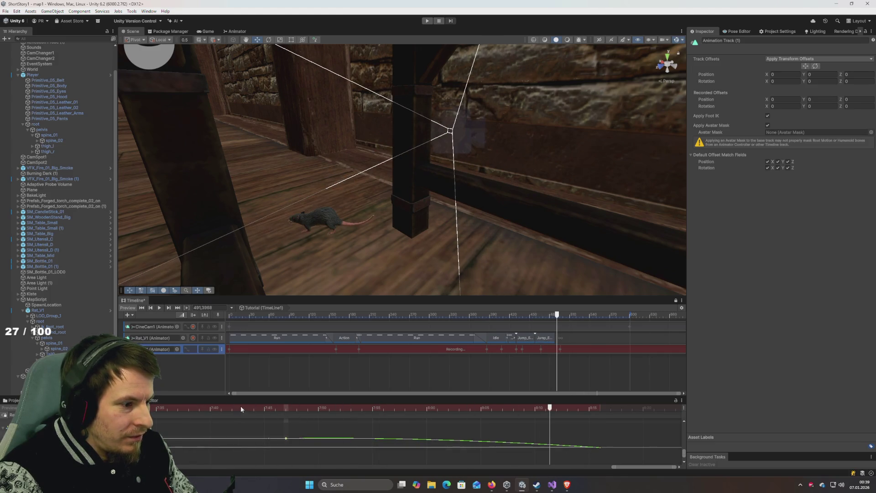
key("ctrl+z")
left_click(208, 32)
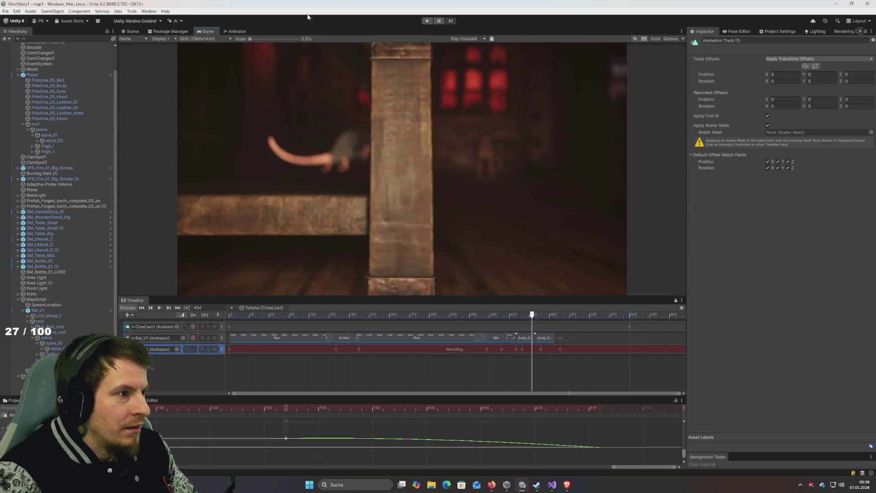
Step: Watch the rat sequence in Play mode, exit, and return the Timeline preview to frame 454
left_click(428, 21)
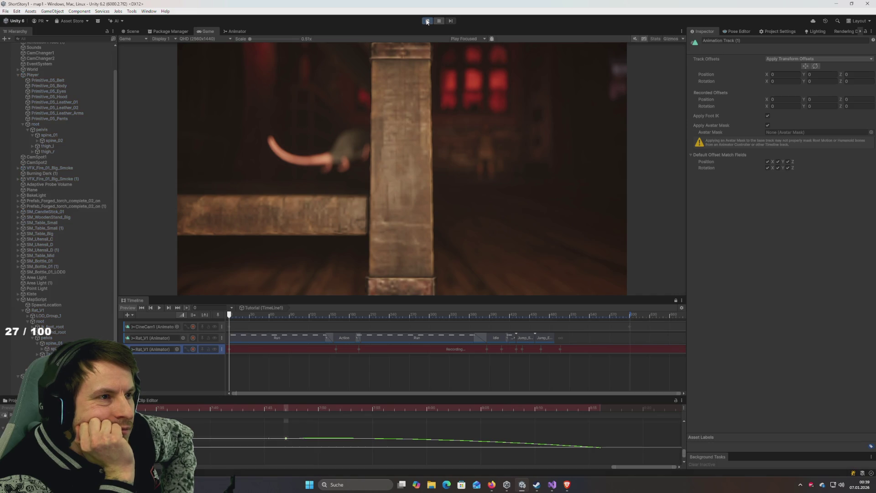
left_click(428, 21)
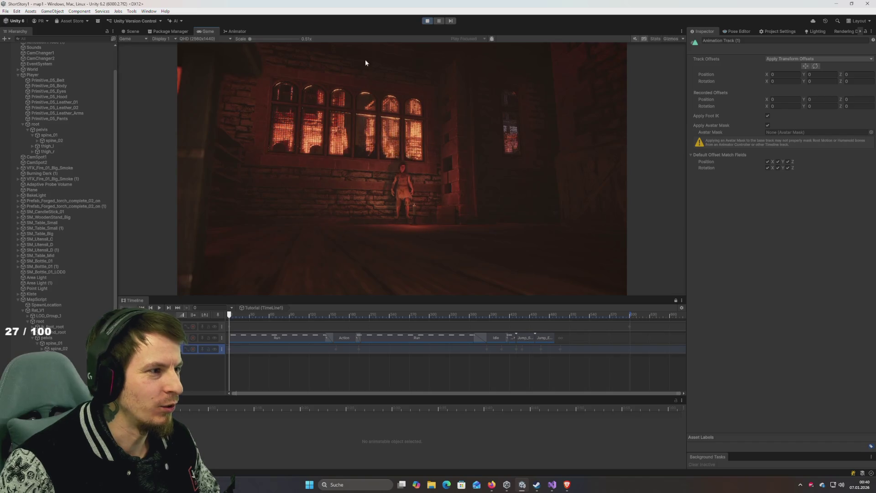
scroll(58, 323, "down", 1)
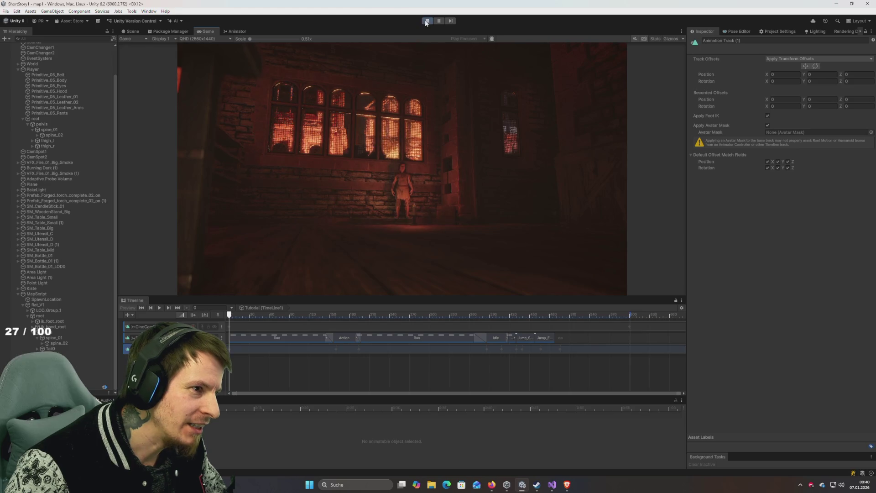
key("ctrl+p")
left_click(532, 314)
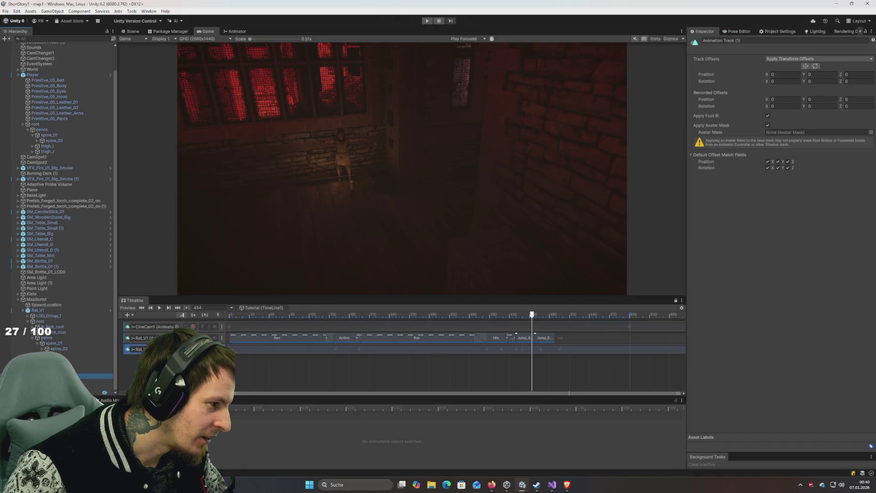
left_click(36, 288)
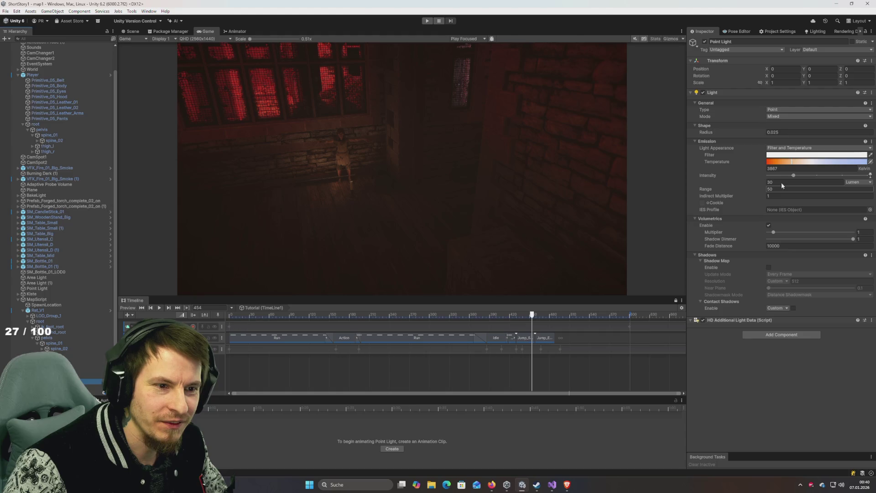
type("5")
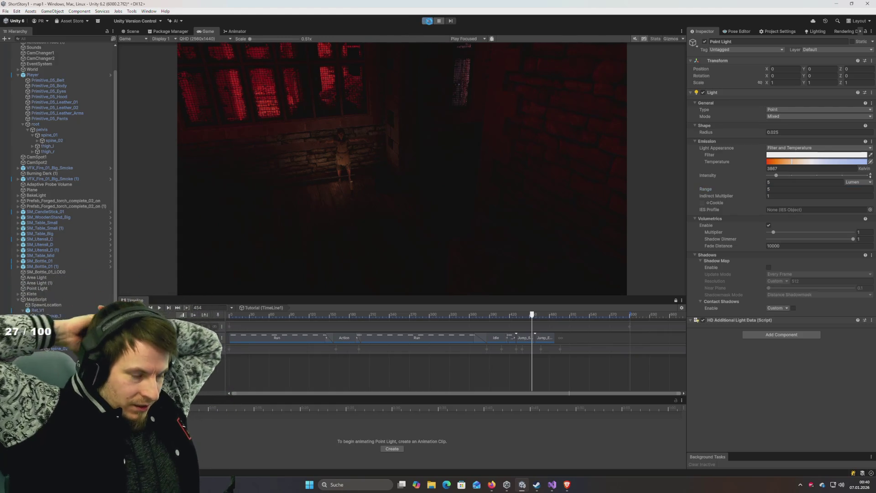
left_click(428, 21)
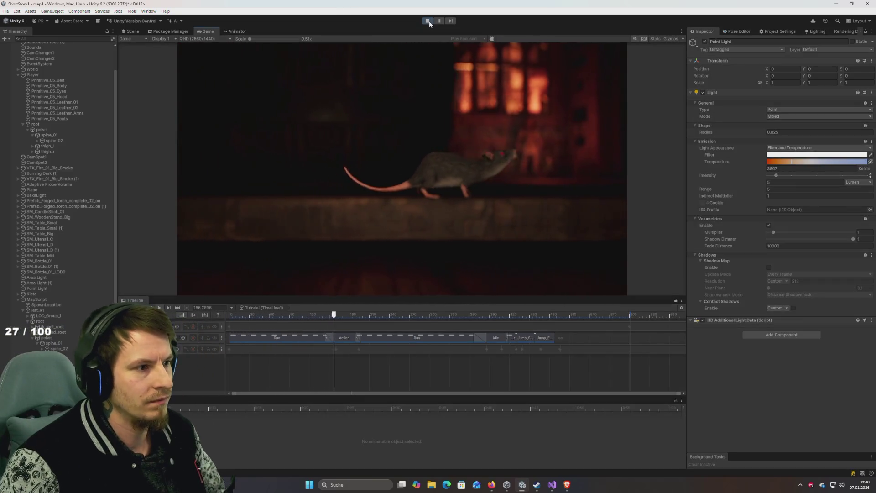
left_click(428, 21)
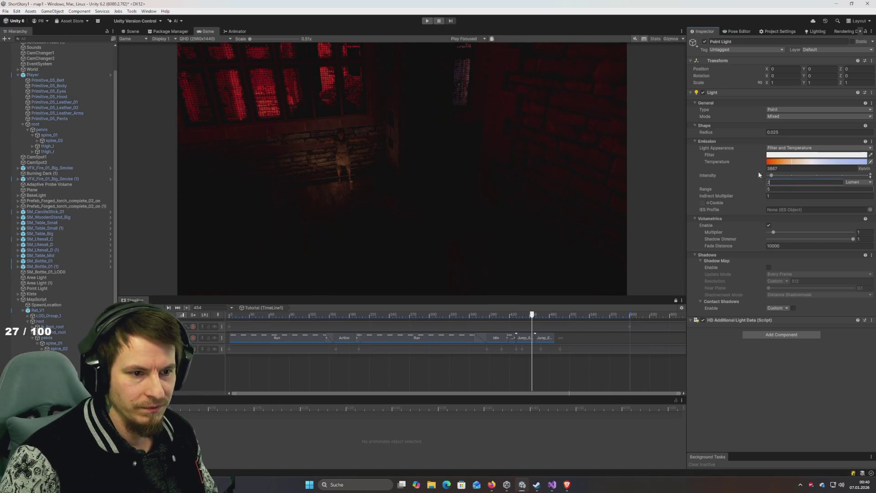
left_click(424, 22)
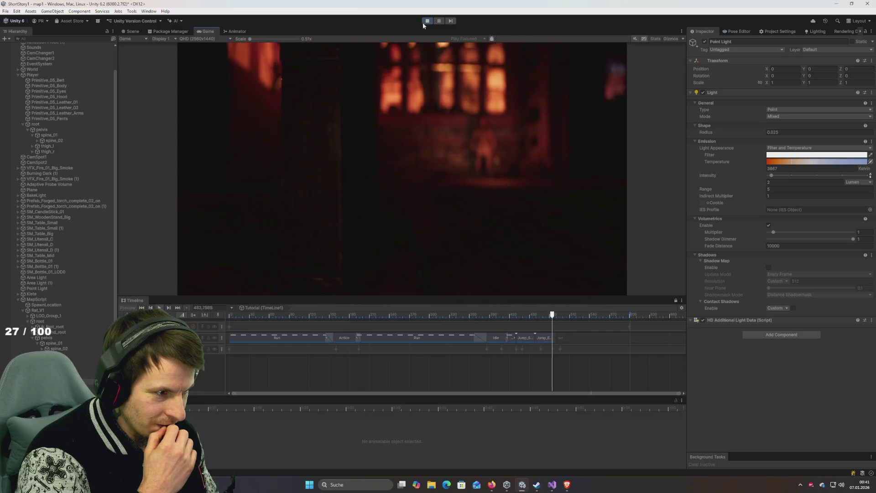
left_click(428, 21)
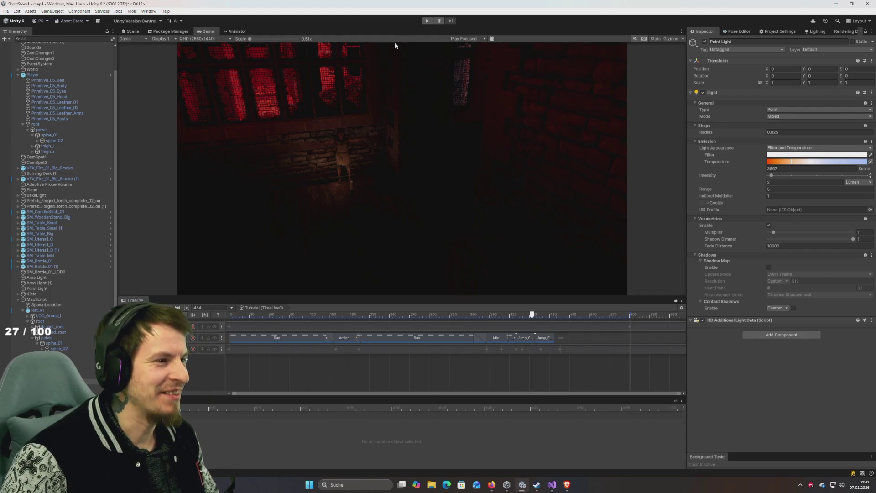
left_click(133, 32)
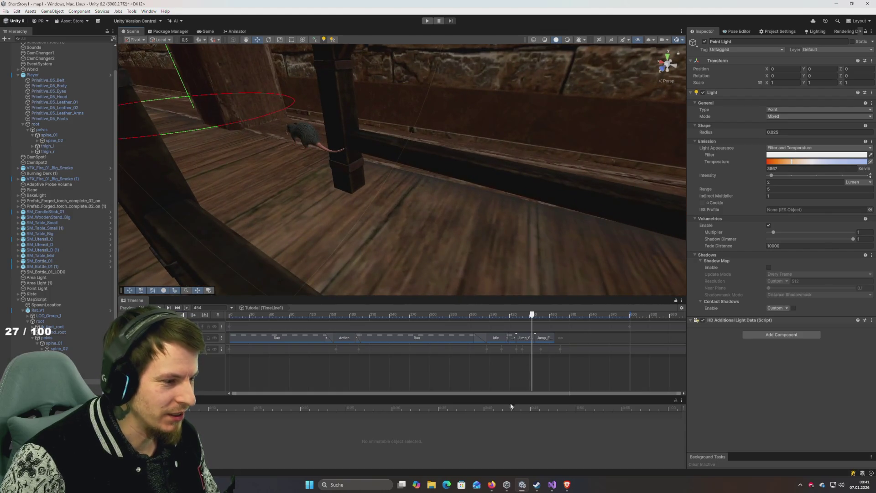
Step: Orbit the Scene view onto the landed rat around frames 483–488 and select its animation track
scroll(437, 374, "right", 5)
left_click(424, 347)
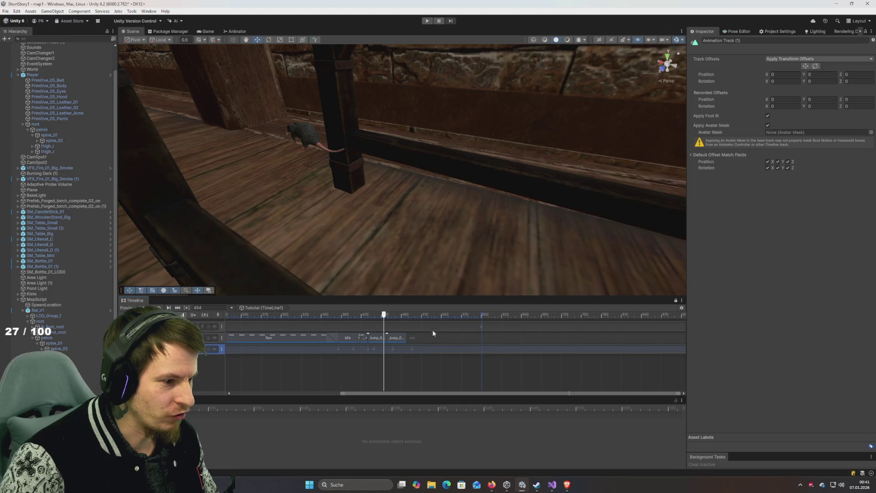
mouse_move(388, 274)
left_mouse_down()
mouse_move(362, 242)
mouse_move(446, 255)
mouse_move(418, 270)
mouse_move(460, 267)
mouse_move(461, 283)
left_mouse_up()
mouse_move(393, 323)
left_mouse_down()
mouse_move(451, 318)
mouse_move(397, 320)
mouse_move(411, 319)
left_mouse_up()
scroll(418, 349, "up", 5)
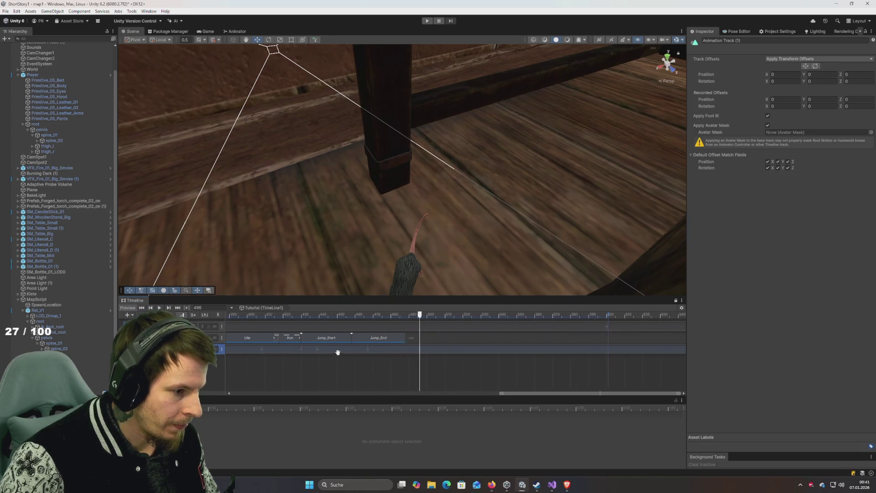
left_click_drag(338, 352, 343, 352)
left_click(424, 321)
left_click_drag(401, 321, 408, 322)
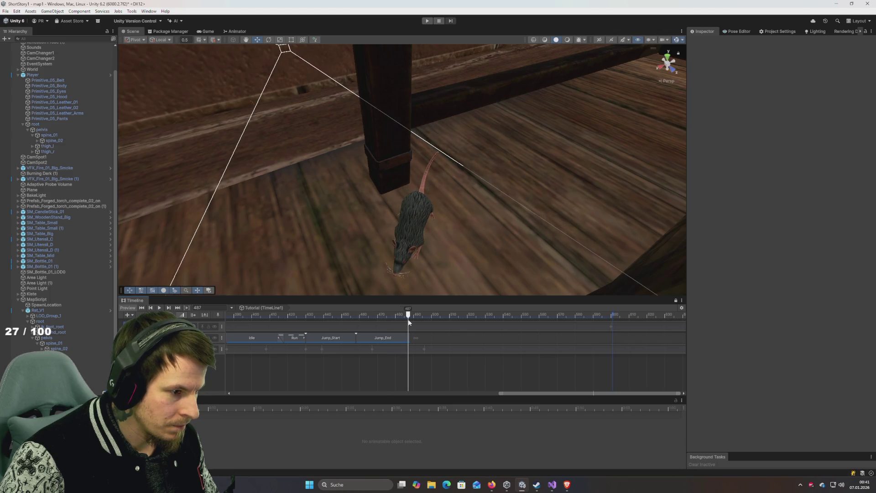
mouse_move(444, 256)
left_mouse_down()
mouse_move(426, 215)
mouse_move(446, 152)
mouse_move(444, 170)
left_mouse_up()
mouse_move(451, 262)
left_mouse_down()
mouse_move(433, 295)
mouse_move(352, 319)
mouse_move(411, 335)
left_mouse_up()
left_click(444, 352)
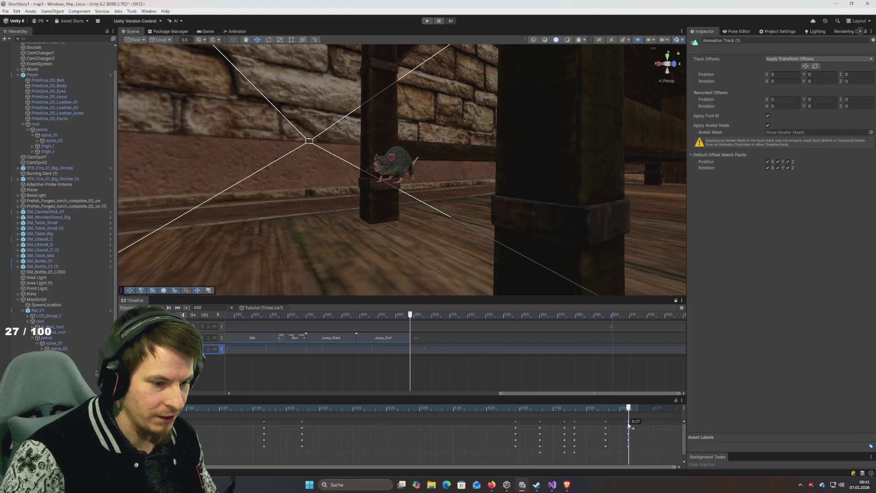
Step: Scrub through the rat's recorded keys to just after the landing
left_click_drag(629, 408, 445, 401)
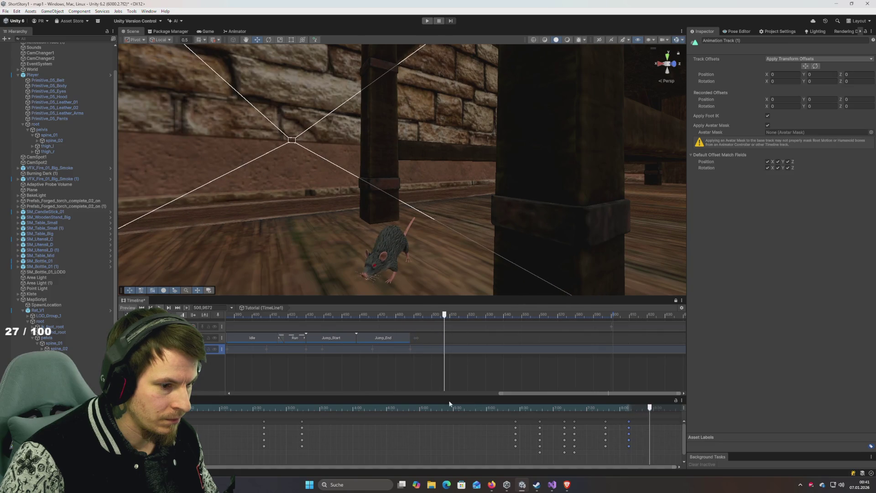
left_click(626, 408)
mouse_move(627, 421)
left_mouse_down()
mouse_move(570, 423)
mouse_move(588, 424)
mouse_move(550, 414)
mouse_move(593, 410)
mouse_move(629, 420)
mouse_move(547, 410)
left_mouse_up()
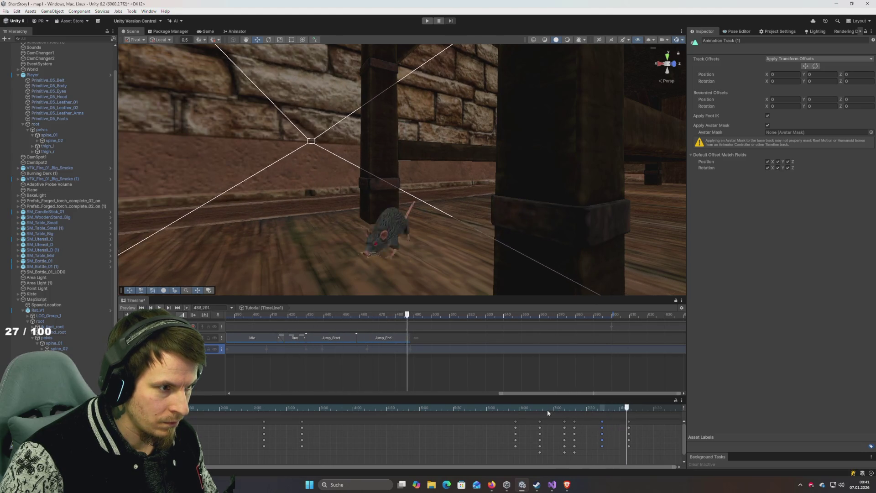
mouse_move(607, 409)
left_mouse_down()
mouse_move(578, 410)
mouse_move(630, 424)
left_mouse_up()
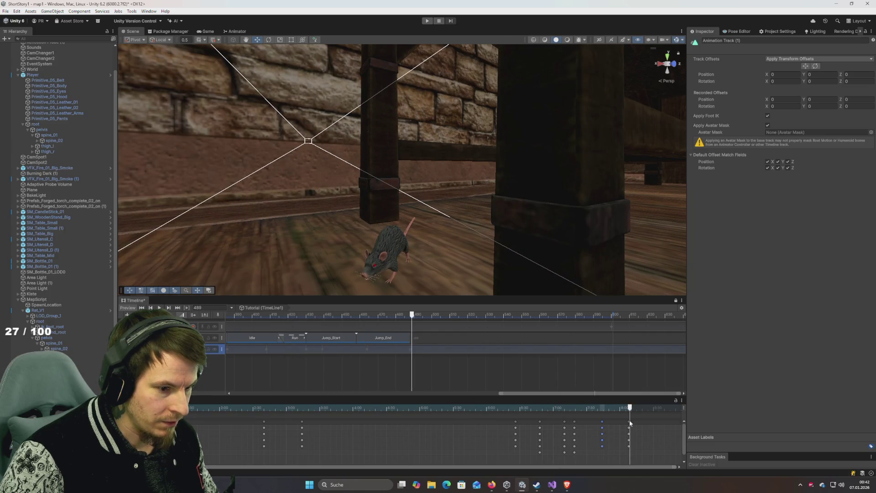
Step: Copy the Run clip and paste it on the rat's track at frame 499
left_click(297, 339)
key("ctrl+c")
left_click(431, 317)
key("ctrl+v")
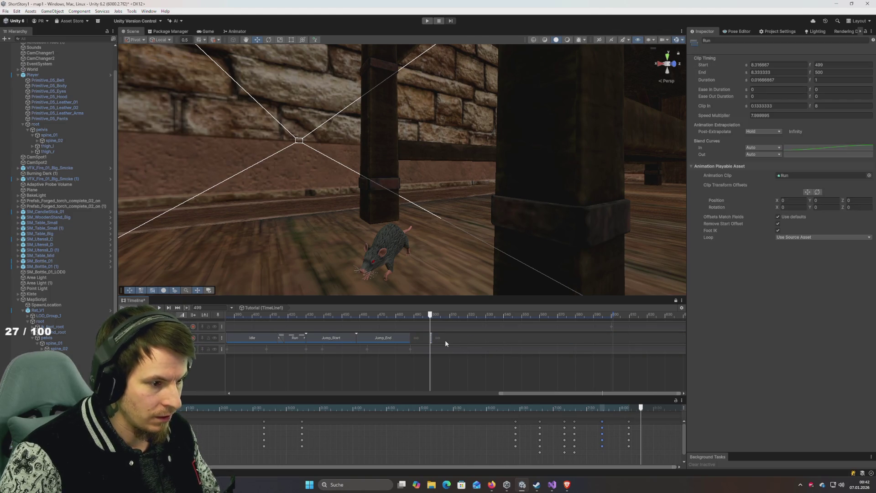
Step: Lengthen the new Run clip, slide it earlier to about frame 488, and preview the landing
left_click_drag(458, 338, 538, 338)
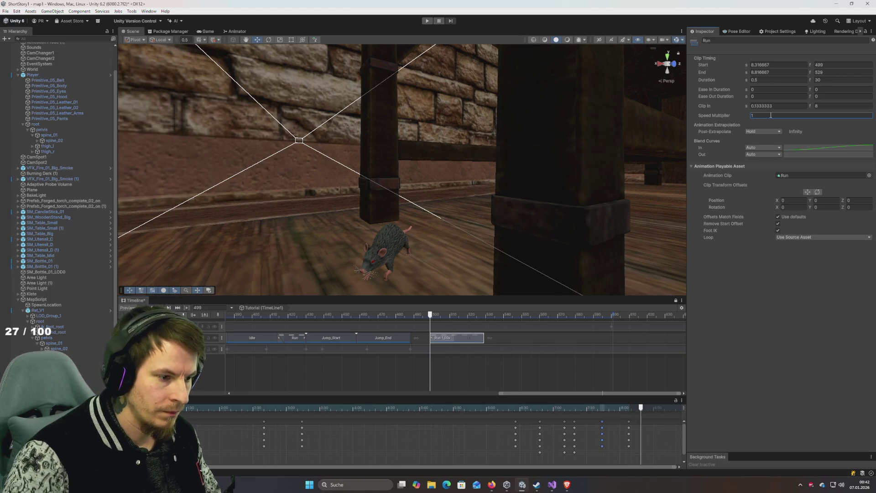
left_click(517, 348)
left_click(474, 368)
left_click(469, 343)
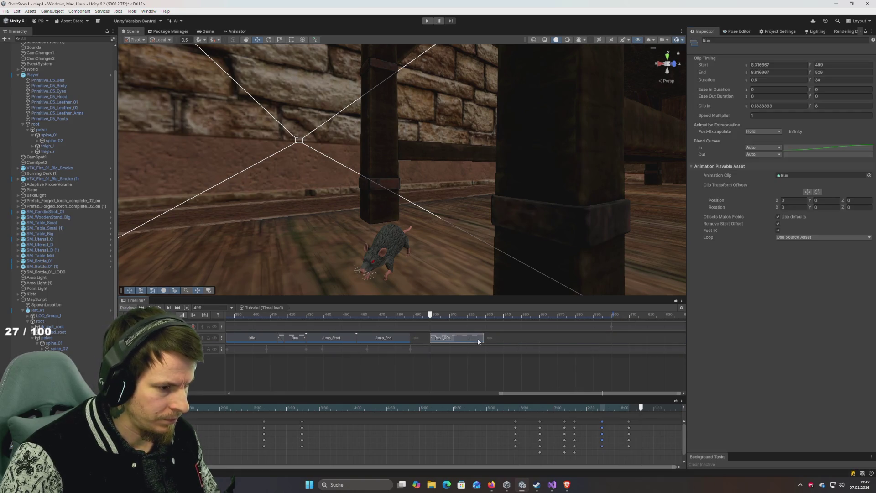
left_click_drag(478, 341, 456, 342)
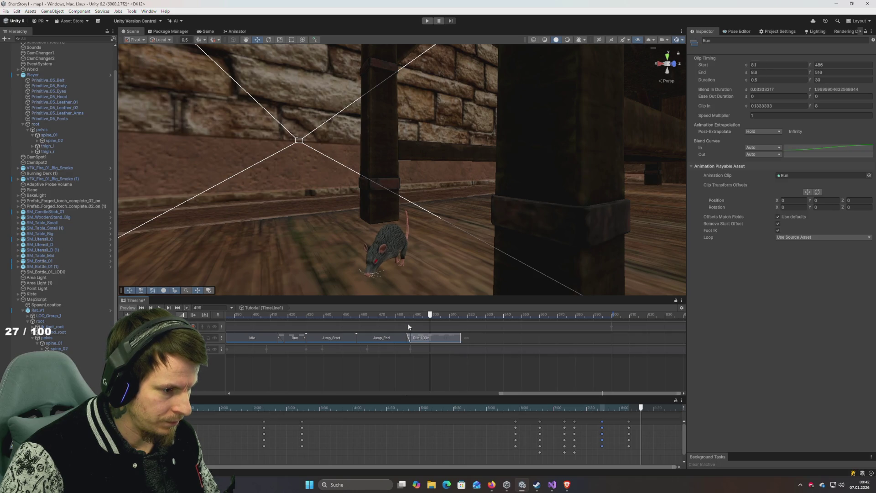
key("space")
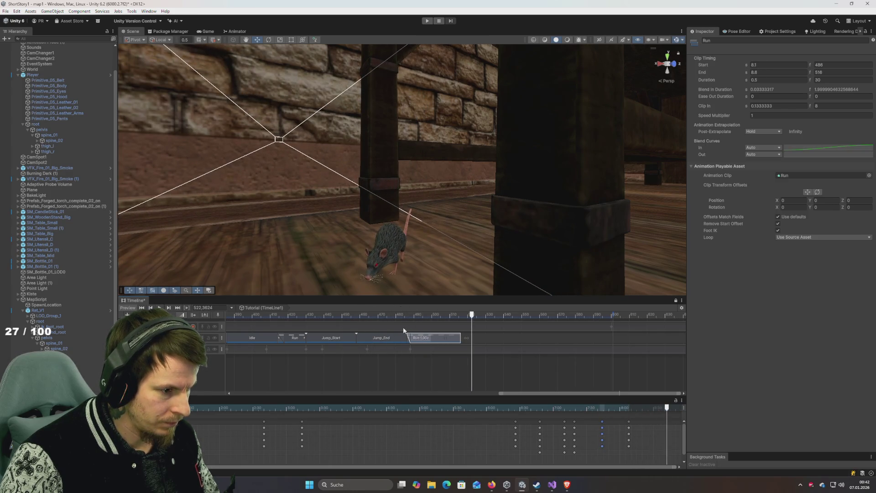
left_click(383, 318)
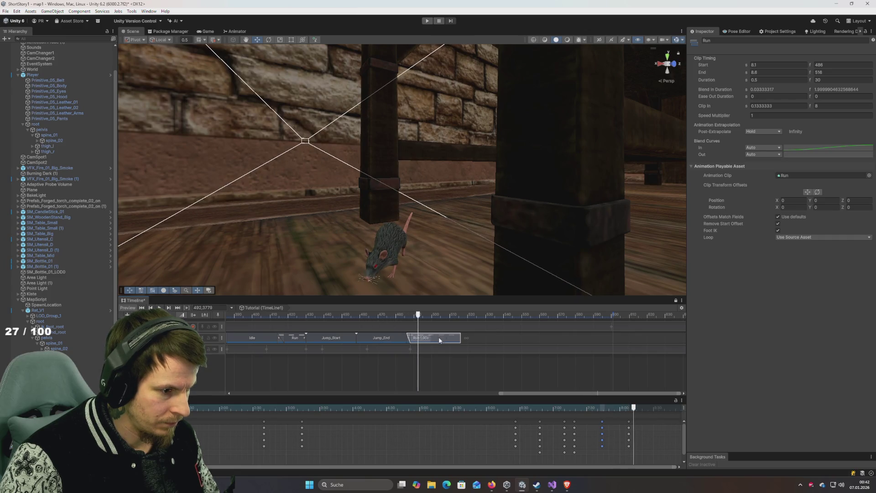
Step: Paste a copy of the Idle clip after Jump_End and butt the Run clip against it
left_click_drag(439, 340, 471, 340)
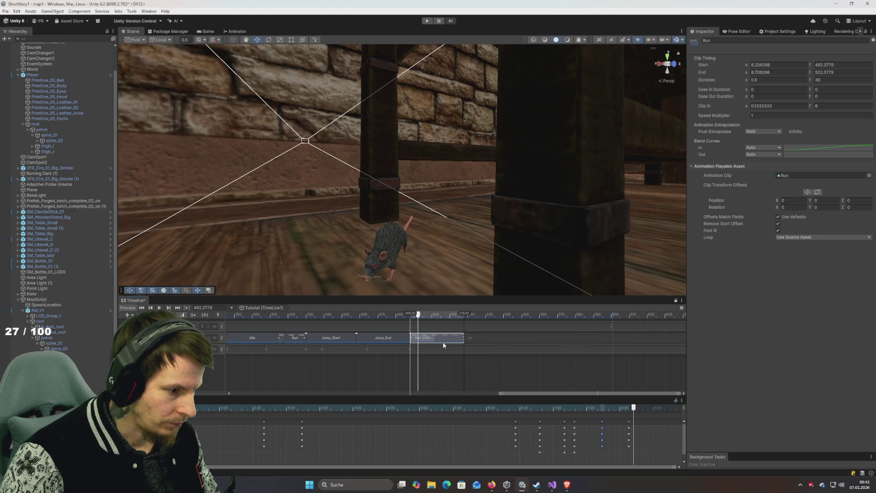
left_click(269, 340)
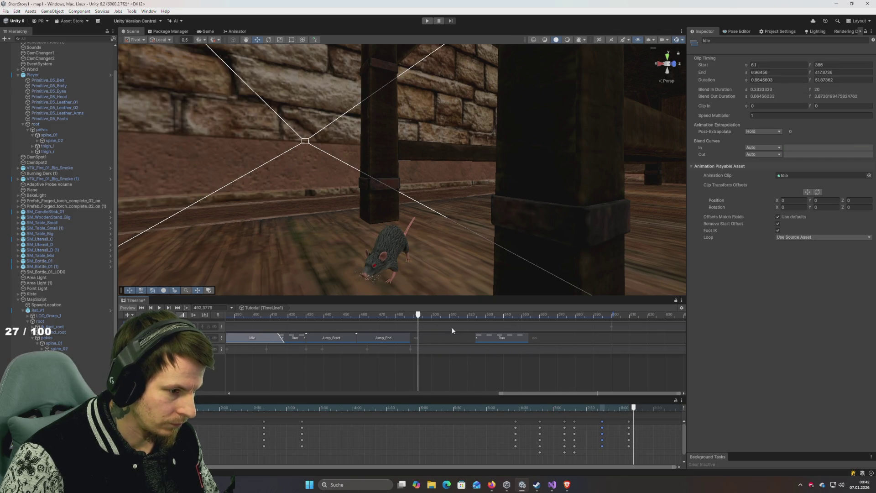
key("ctrl+c")
key("ctrl+v")
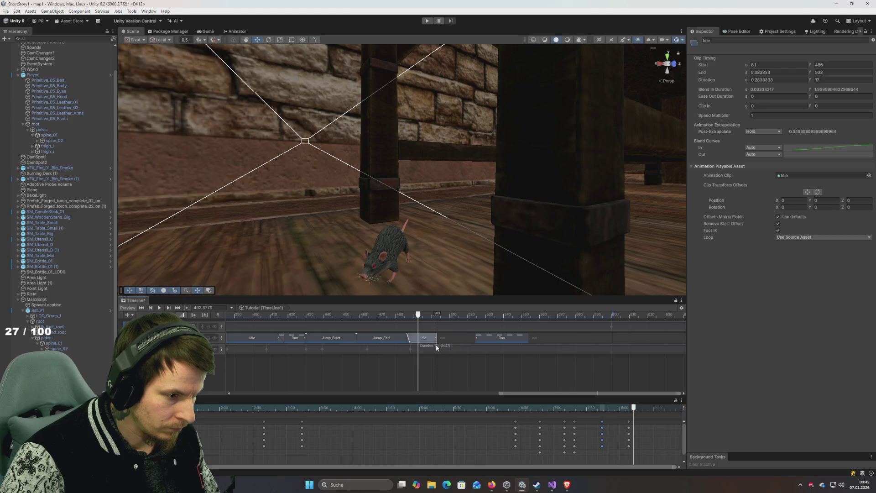
left_click_drag(497, 342, 455, 343)
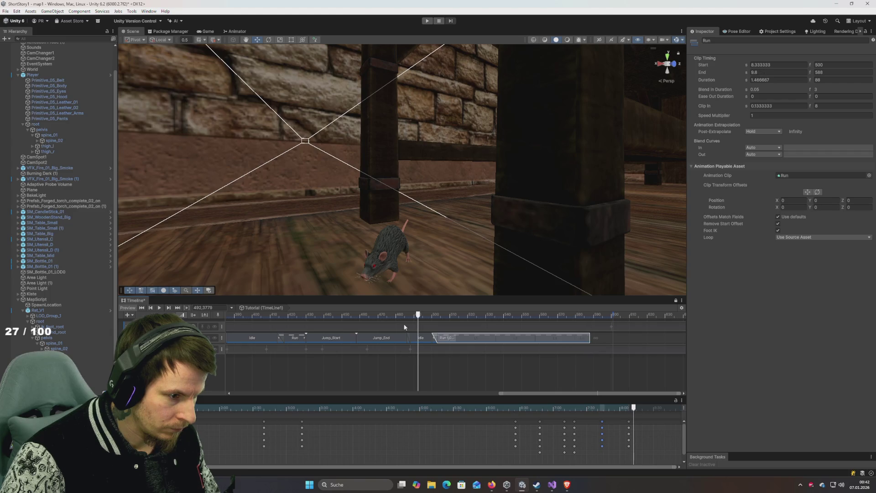
Step: Shift the Run clip slightly earlier to start near frame 485 and preview the run-off
left_click(314, 315)
left_click(313, 315)
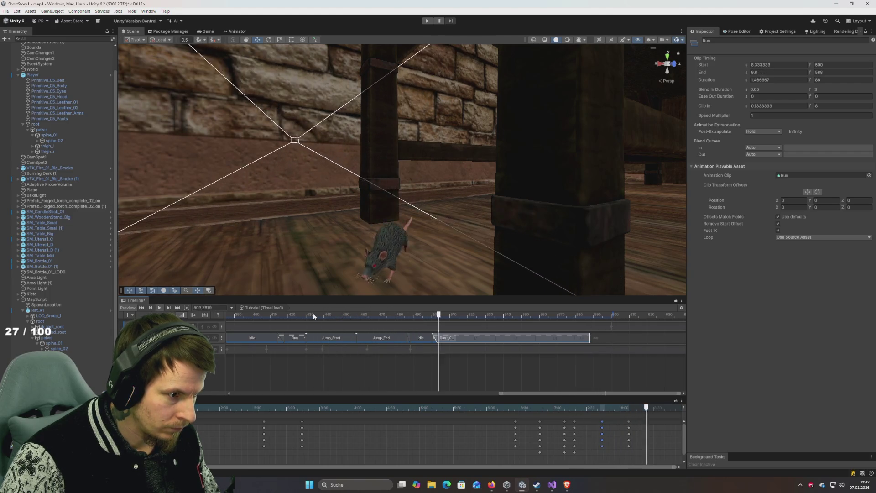
mouse_move(398, 315)
left_mouse_down()
mouse_move(364, 315)
mouse_move(428, 322)
mouse_move(385, 327)
mouse_move(414, 334)
left_mouse_up()
mouse_move(480, 340)
left_mouse_down()
mouse_move(462, 344)
mouse_move(382, 319)
mouse_move(417, 326)
left_mouse_up()
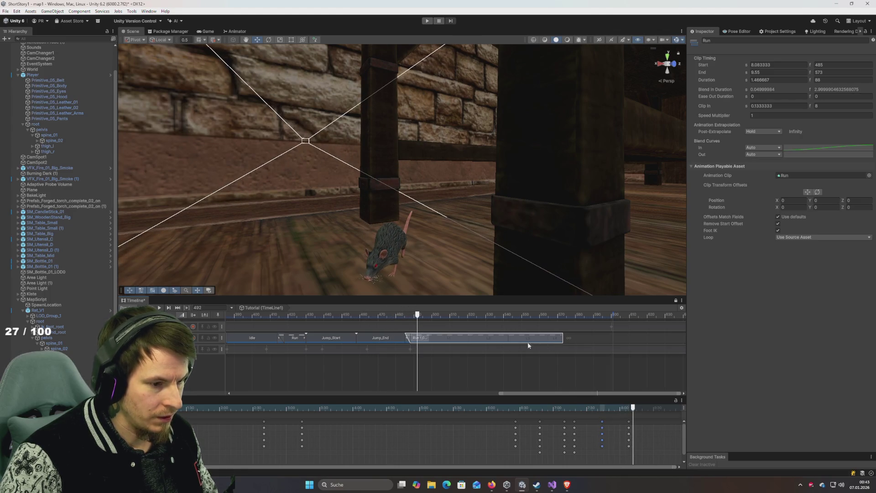
key("space")
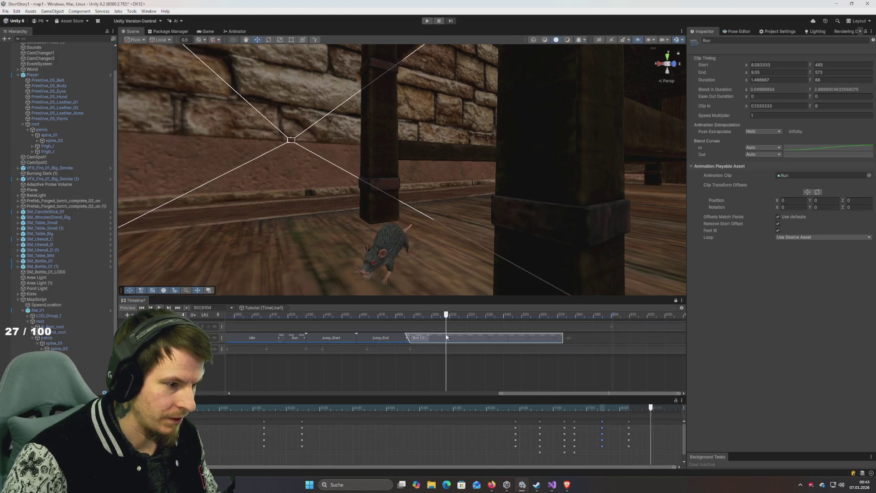
key("space")
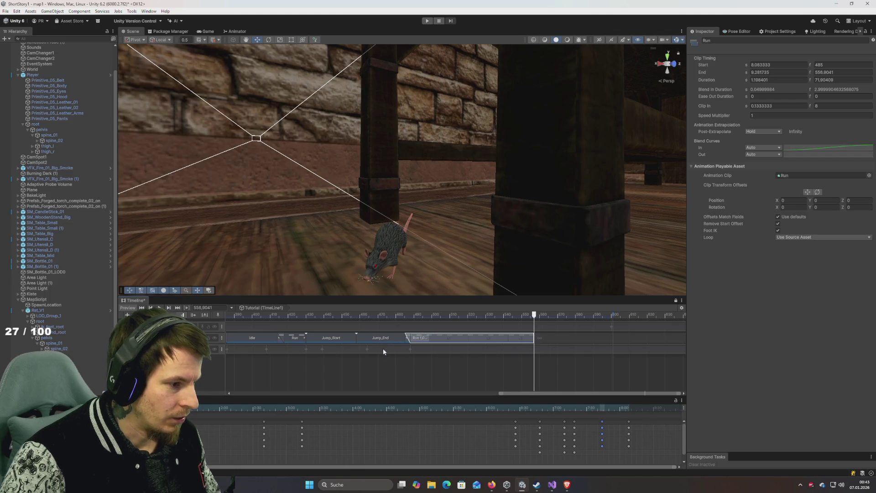
left_click(450, 349)
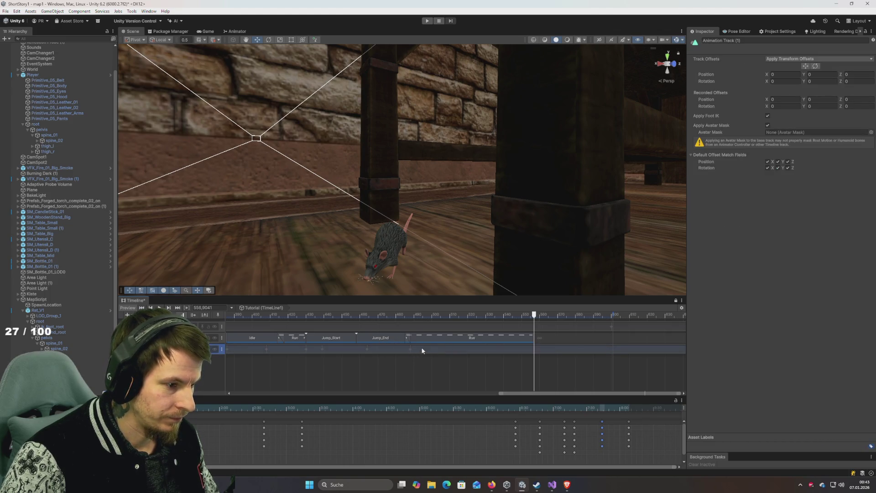
scroll(429, 417, "right", 5)
mouse_move(456, 315)
left_mouse_down()
mouse_move(392, 315)
mouse_move(405, 315)
left_mouse_up()
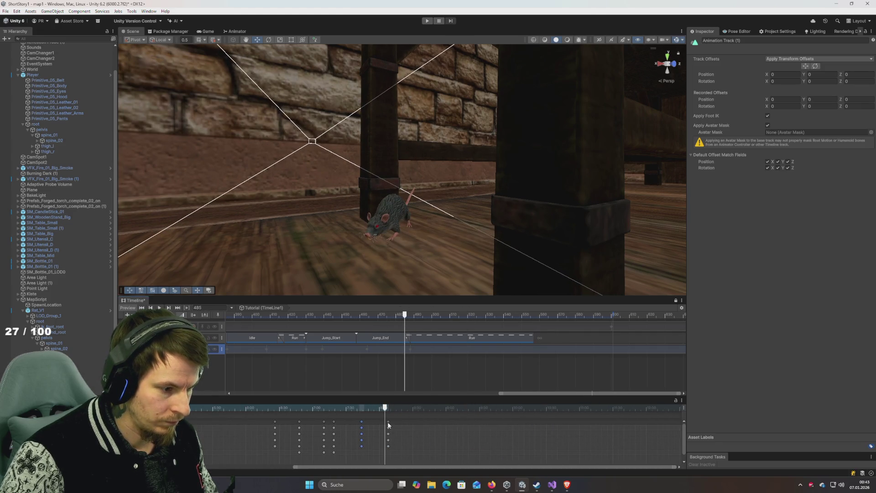
mouse_move(392, 414)
left_mouse_down()
mouse_move(338, 411)
mouse_move(389, 419)
left_mouse_up()
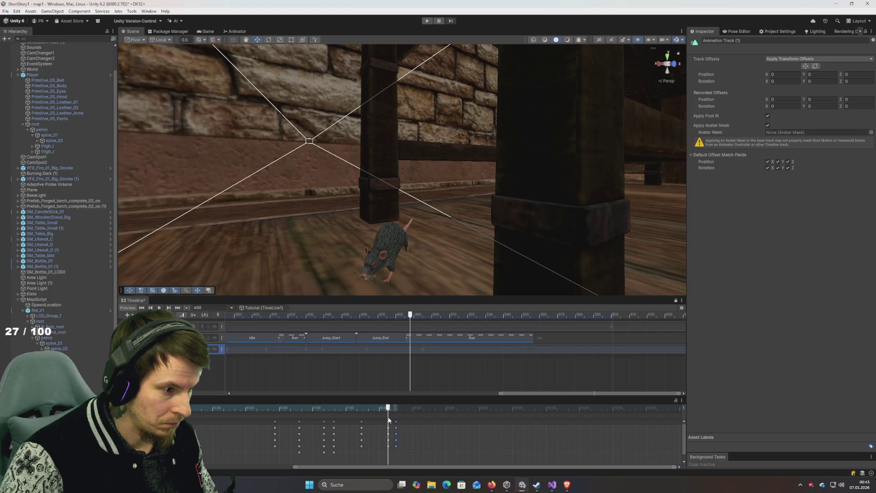
scroll(408, 428, "up", 2)
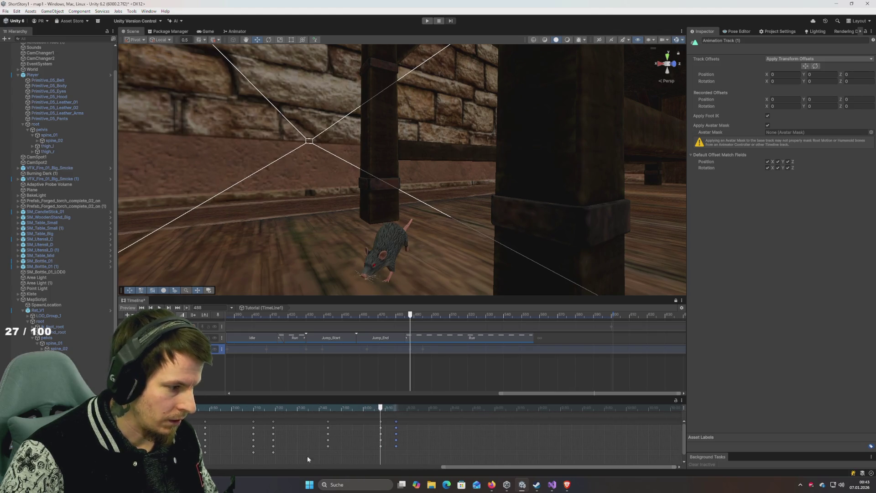
left_click(182, 465)
scroll(402, 443, "up", 4)
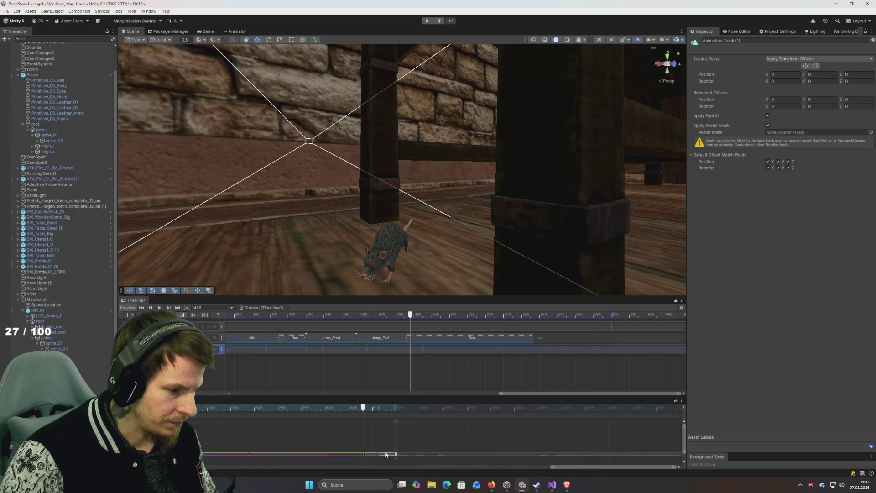
scroll(372, 444, "up", 4)
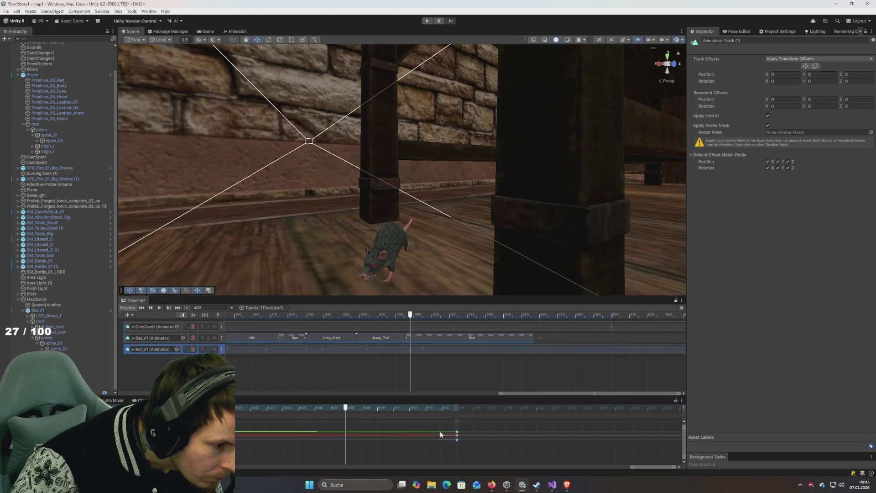
mouse_move(410, 315)
left_mouse_down()
mouse_move(387, 322)
mouse_move(411, 327)
left_mouse_up()
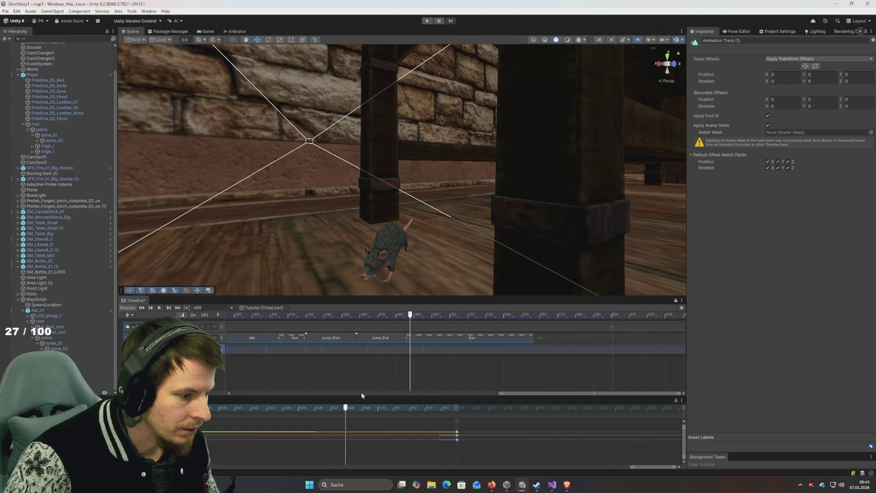
key("c")
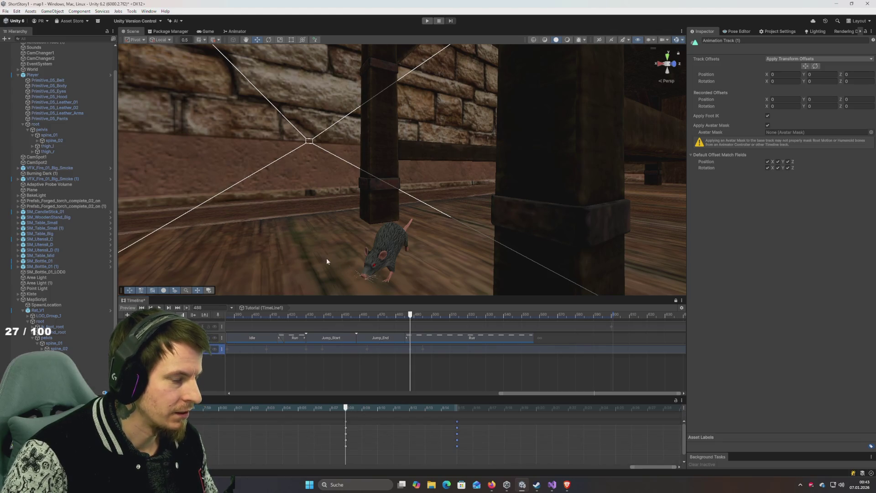
left_click_drag(327, 261, 327, 239)
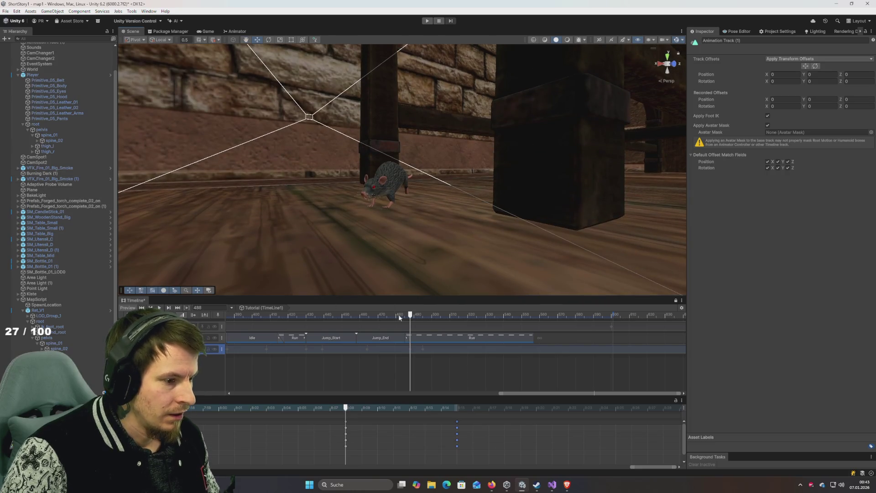
mouse_move(410, 316)
left_mouse_down()
mouse_move(421, 318)
mouse_move(411, 321)
left_mouse_up()
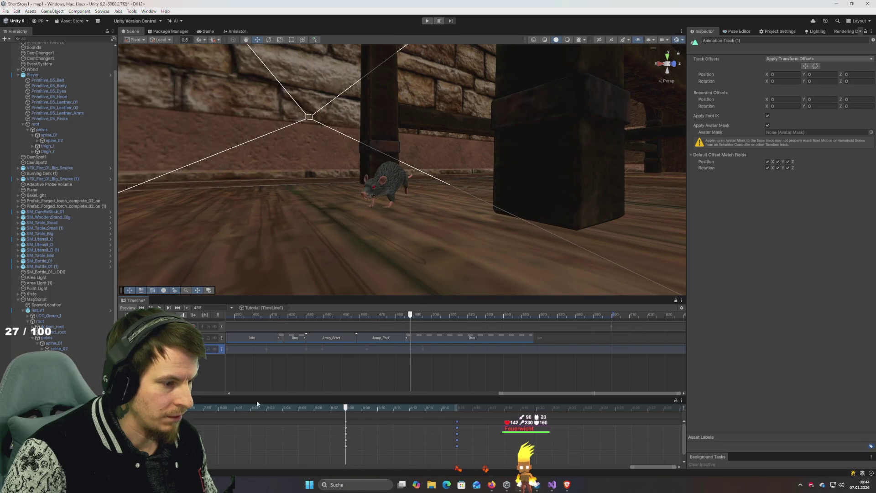
key("ctrl+Tab")
Step: Inspect a curve keyframe's options and preview the rat's motion around frame 489
scroll(399, 432, "up", 3)
scroll(399, 432, "up", 2)
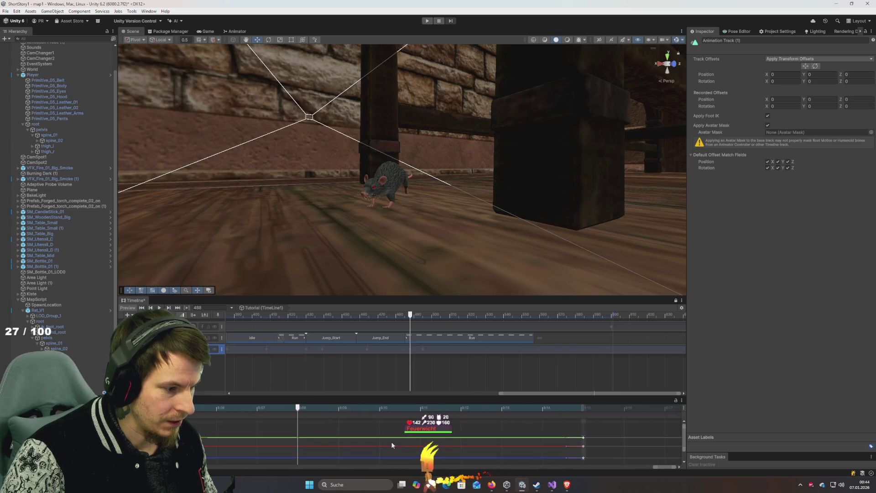
scroll(400, 437, "up", 2)
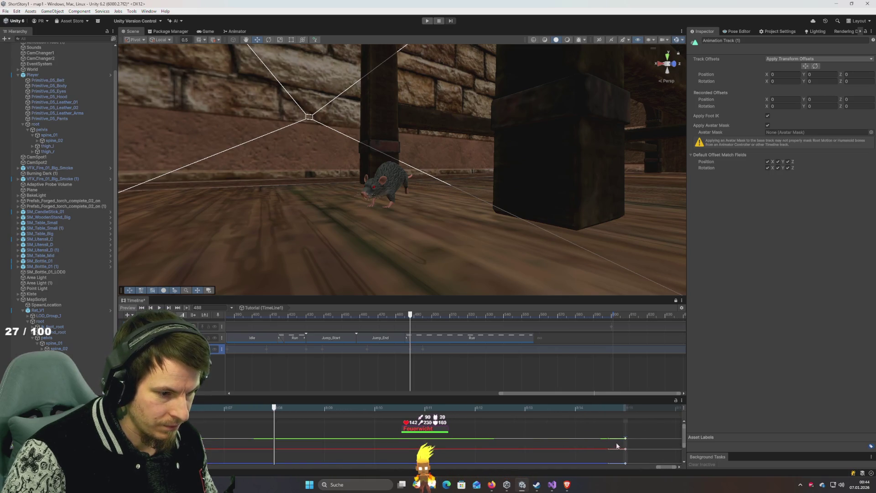
right_click(280, 439)
left_click(318, 442)
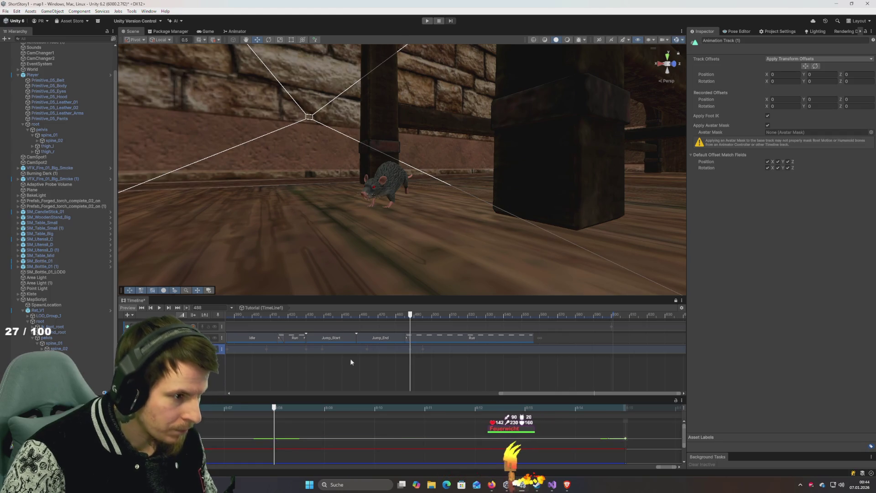
mouse_move(408, 320)
left_mouse_down()
mouse_move(390, 316)
mouse_move(423, 323)
left_mouse_up()
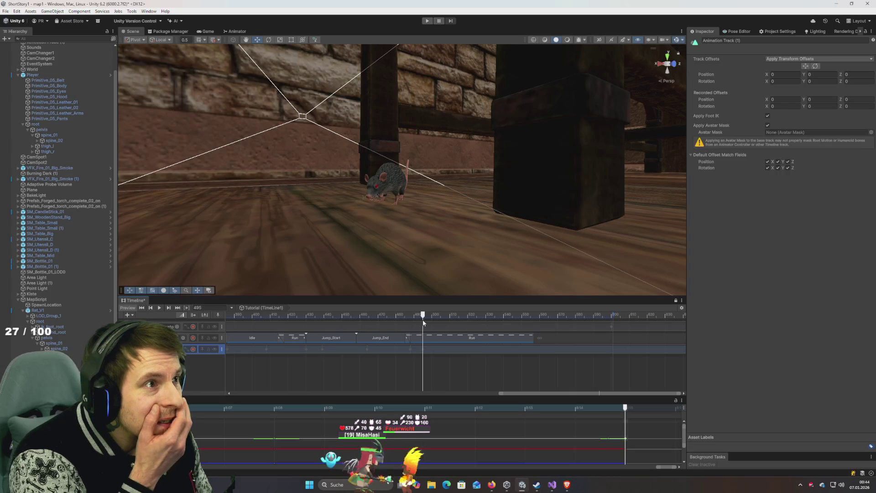
Step: Set Flat tangents on the last curve key and the green curve's key, then scrub to check
right_click(628, 438)
left_click(639, 400)
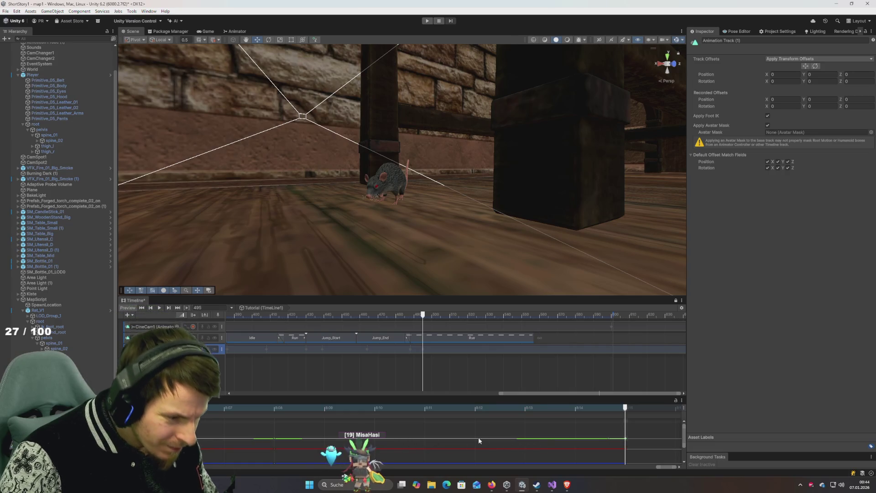
right_click(274, 438)
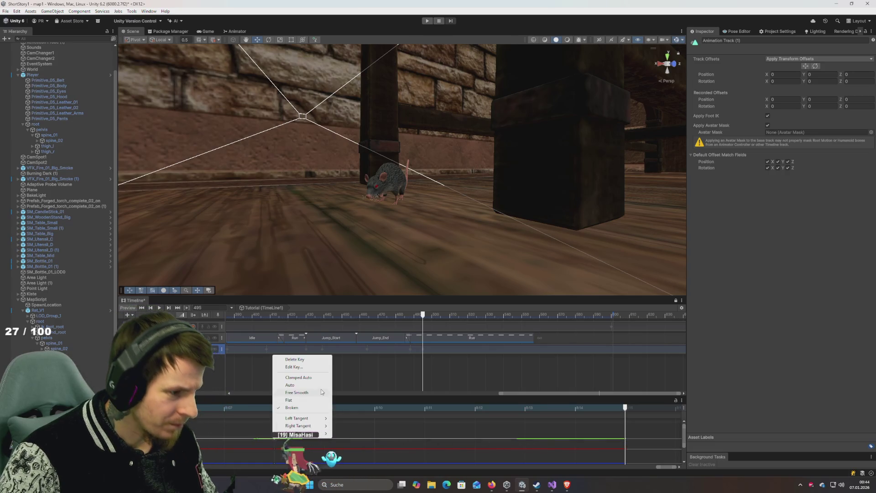
left_click(298, 401)
mouse_move(418, 318)
left_mouse_down()
mouse_move(360, 330)
mouse_move(422, 349)
left_mouse_up()
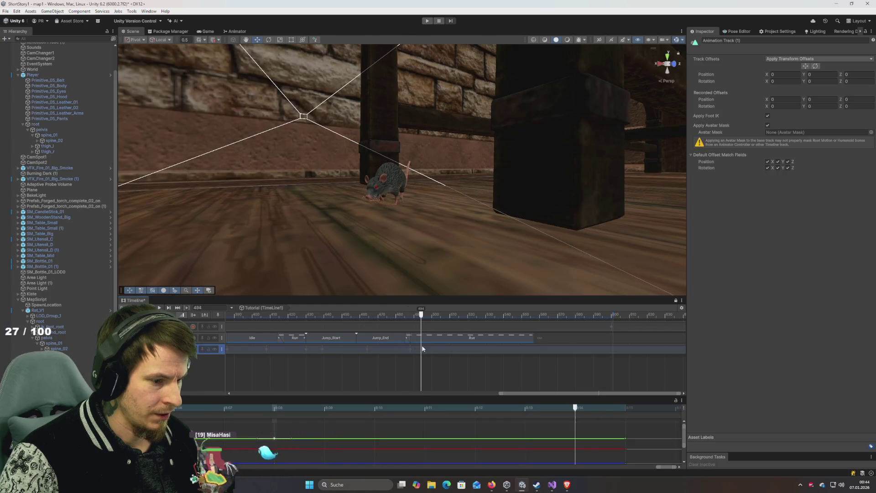
Step: Orbit the Scene view to look down at the rat landed beside the table leg
scroll(467, 362, "down", 3)
scroll(464, 424, "down", 2)
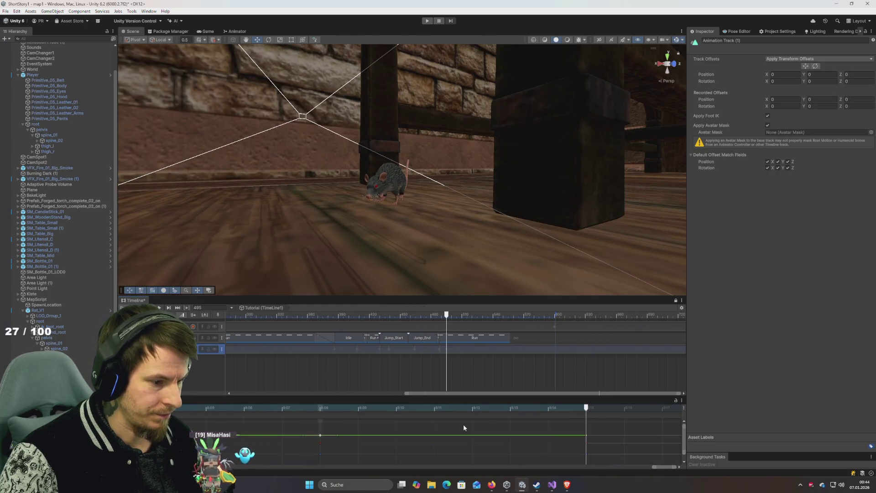
scroll(464, 427, "down", 3)
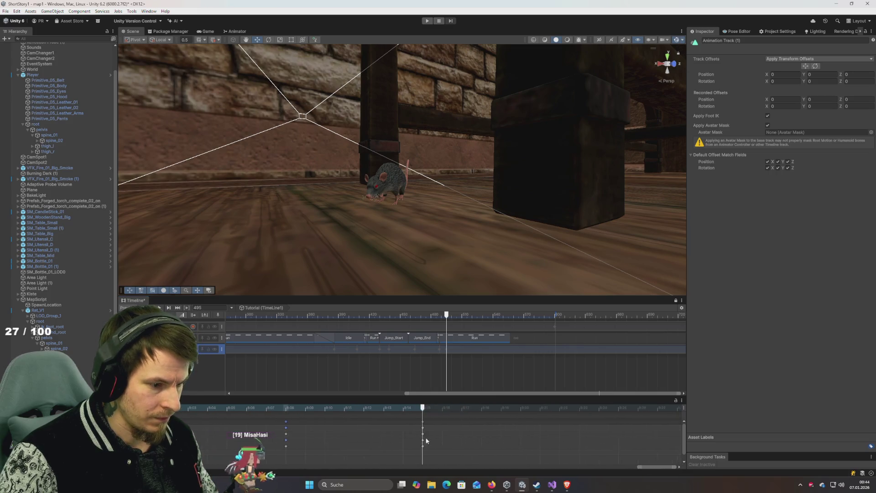
mouse_move(393, 234)
left_mouse_down()
mouse_move(402, 237)
mouse_move(402, 276)
mouse_move(411, 254)
left_mouse_up()
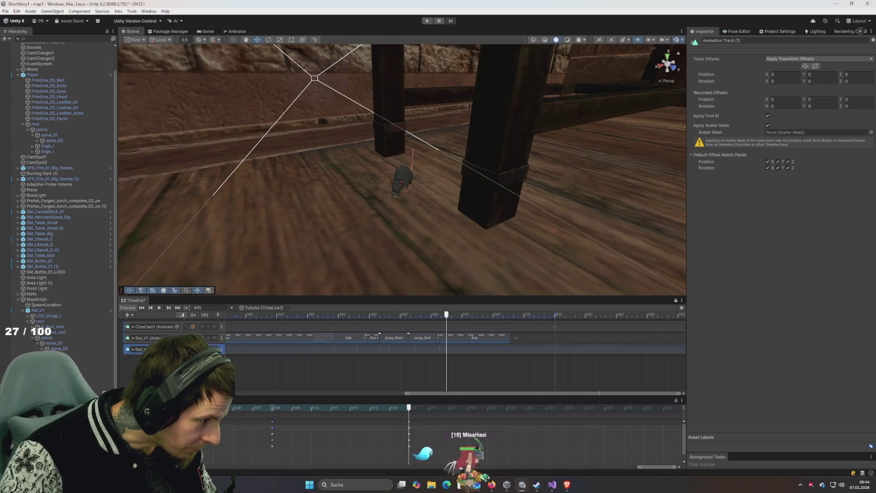
scroll(281, 437, "left", 10)
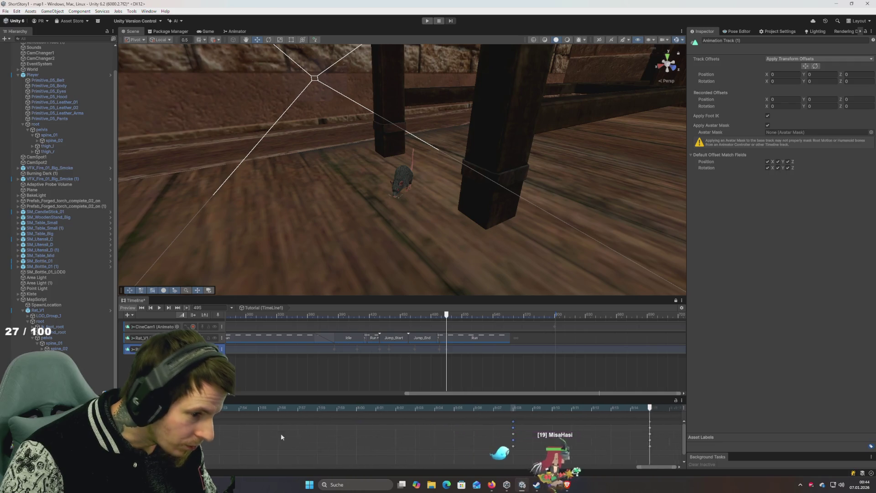
scroll(282, 436, "right", 7)
scroll(240, 436, "left", 15)
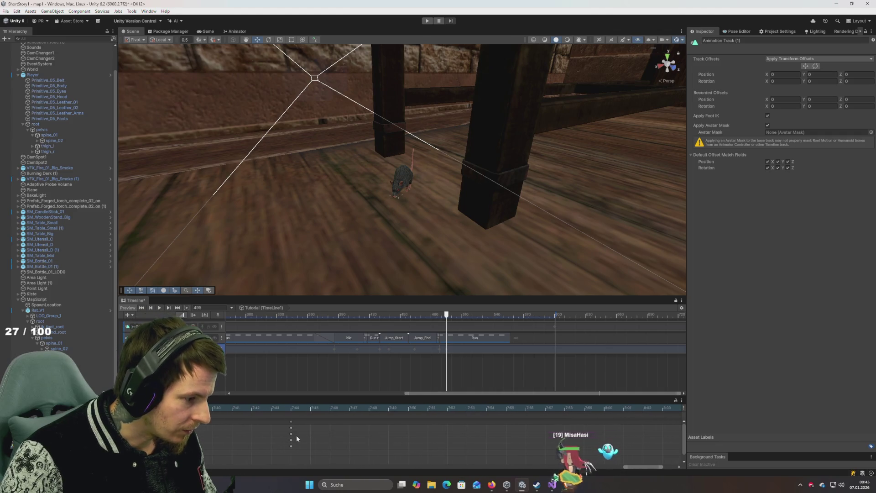
scroll(217, 443, "left", 15)
scroll(224, 452, "left", 14)
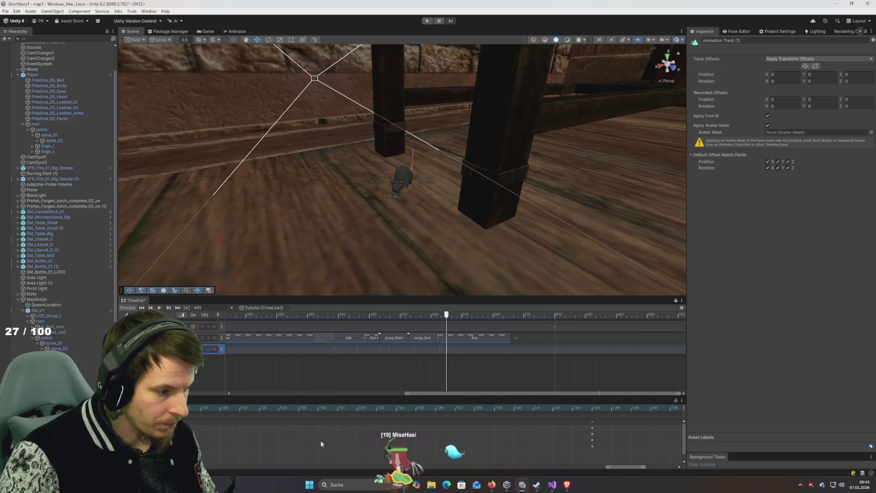
scroll(371, 431, "right", 20)
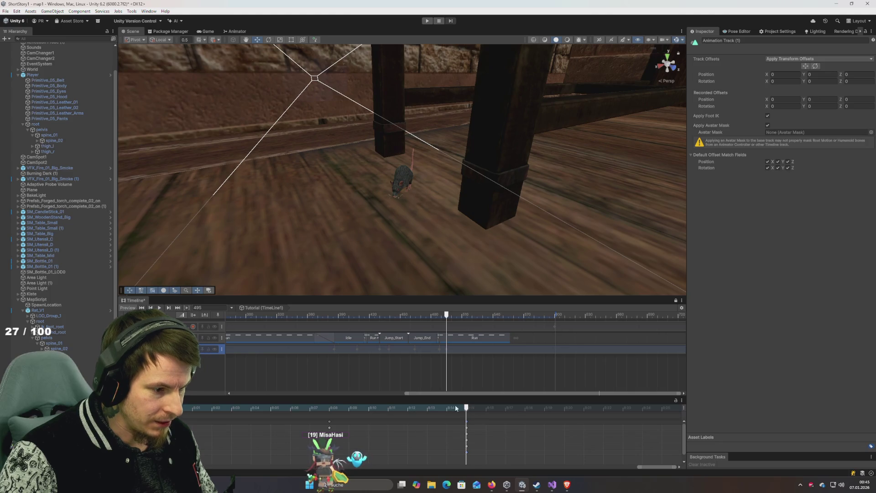
left_click(439, 409)
mouse_move(439, 409)
left_mouse_down()
mouse_move(513, 418)
mouse_move(538, 407)
left_mouse_up()
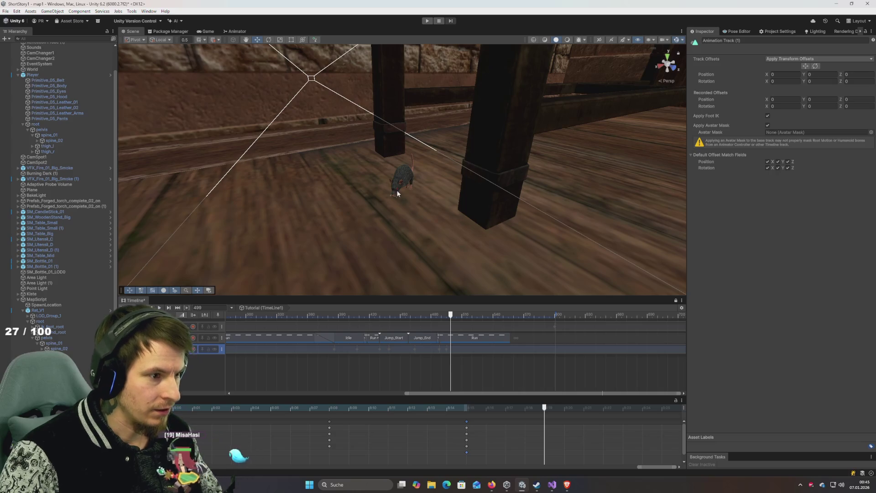
left_click_drag(378, 229, 379, 244)
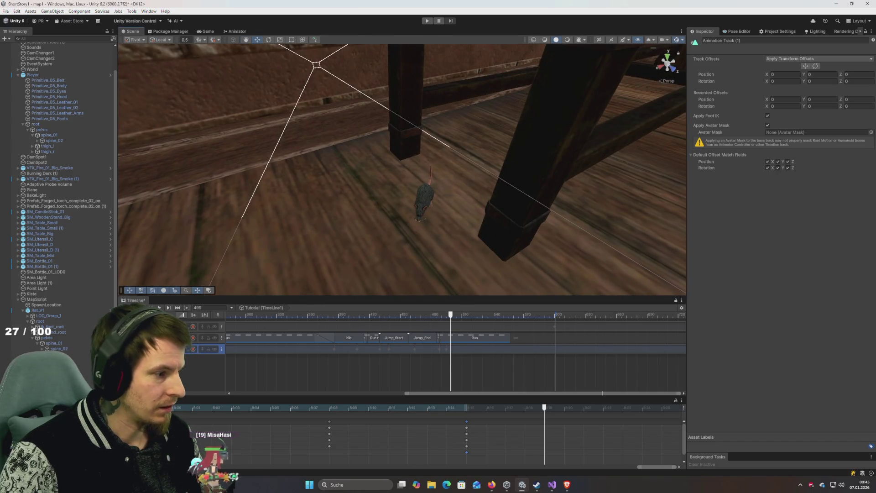
scroll(551, 434, "down", 2)
mouse_move(547, 421)
left_mouse_down()
mouse_move(577, 418)
mouse_move(453, 415)
left_mouse_up()
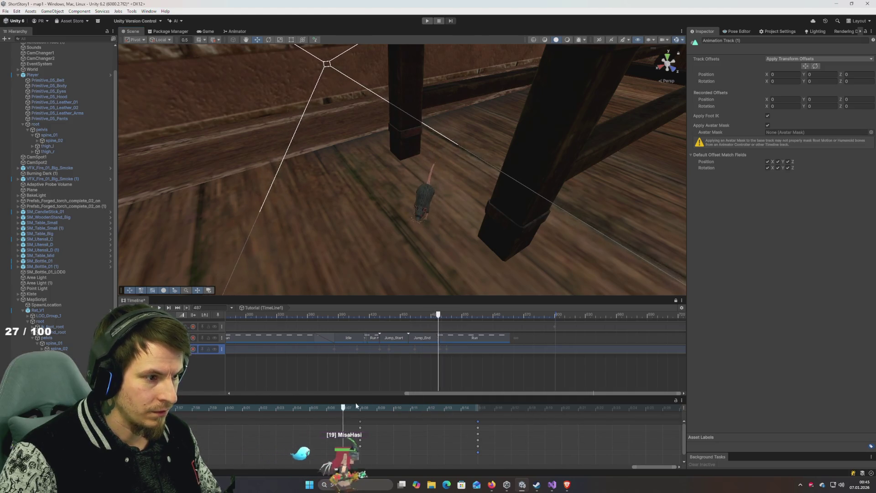
scroll(337, 403, "down", 3)
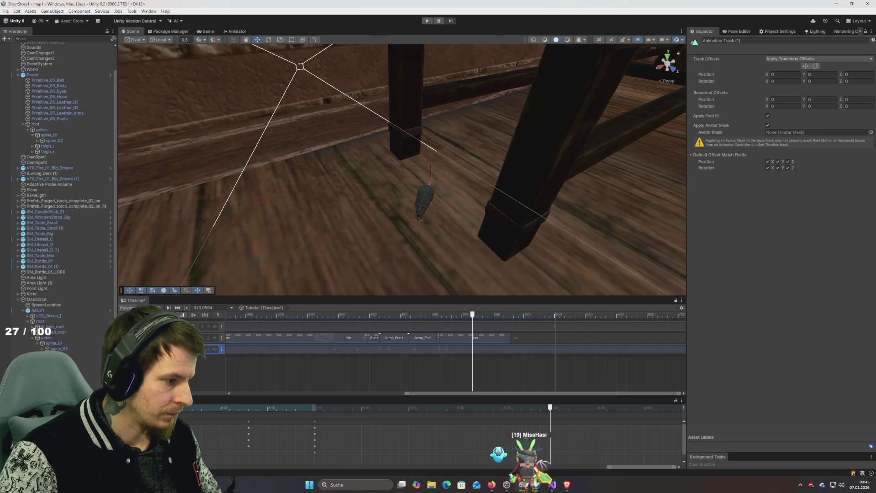
Step: With track recording on, select Rat_V1, turn it sideways and move it across the floor
left_click(197, 349)
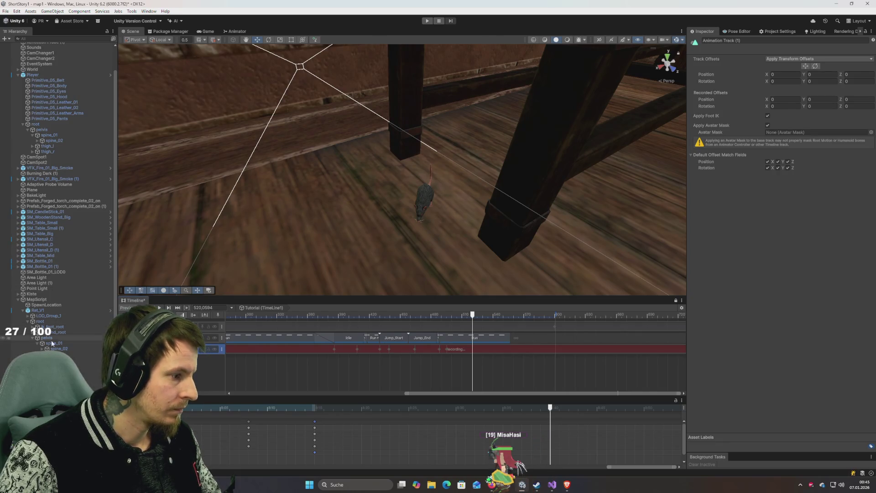
left_click(41, 310)
mouse_move(434, 229)
left_mouse_down()
mouse_move(404, 240)
mouse_move(333, 204)
mouse_move(333, 165)
left_mouse_up()
key("w")
left_click_drag(480, 210, 337, 215)
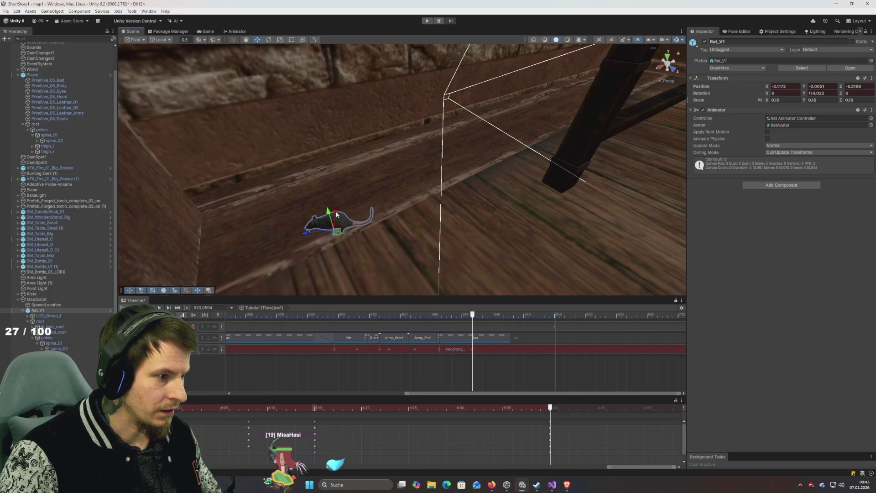
Step: Undo the move, nudge the rat left, and rotate it to Y 144.664 around frame 502
mouse_move(434, 242)
left_mouse_down()
mouse_move(368, 215)
mouse_move(385, 236)
mouse_move(334, 263)
mouse_move(341, 262)
mouse_move(334, 242)
mouse_move(385, 224)
left_mouse_up()
key("ctrl+z")
key("ctrl+z")
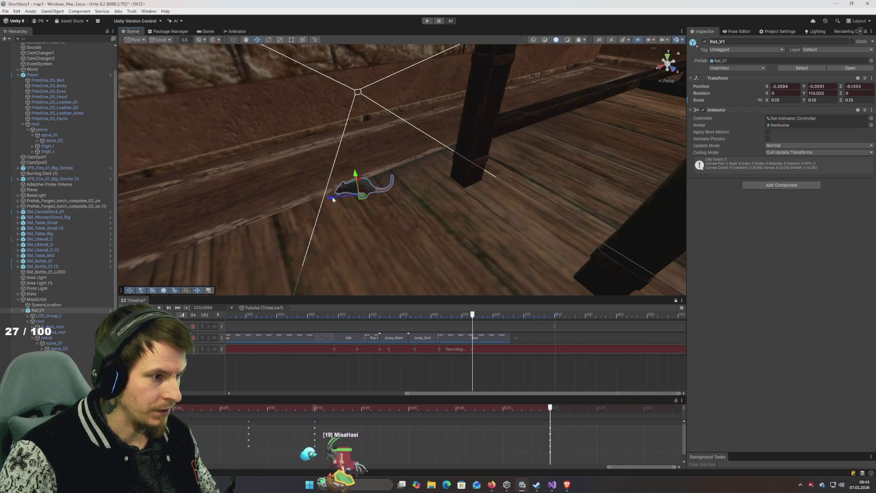
left_click_drag(332, 197, 311, 209)
mouse_move(472, 315)
left_mouse_down()
mouse_move(400, 322)
mouse_move(462, 328)
mouse_move(448, 333)
mouse_move(454, 338)
left_mouse_up()
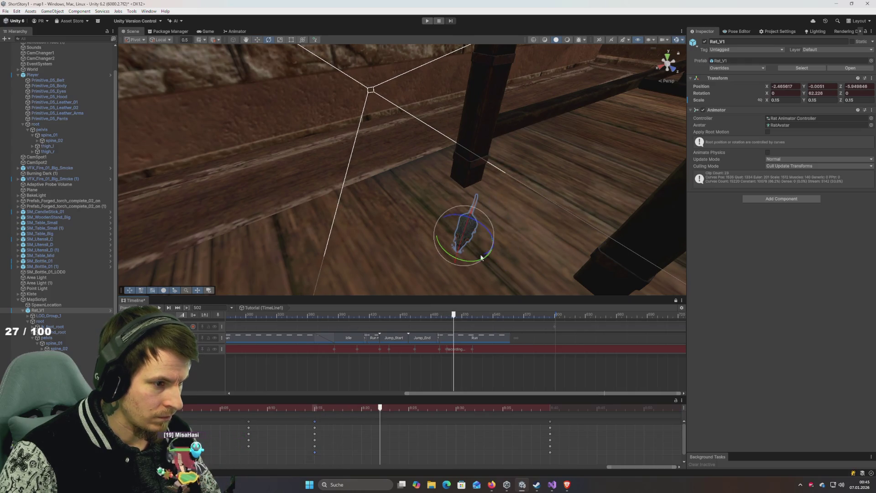
mouse_move(474, 264)
left_mouse_down()
mouse_move(409, 273)
mouse_move(406, 284)
left_mouse_up()
mouse_move(378, 402)
left_mouse_down()
mouse_move(303, 408)
mouse_move(551, 436)
left_mouse_up()
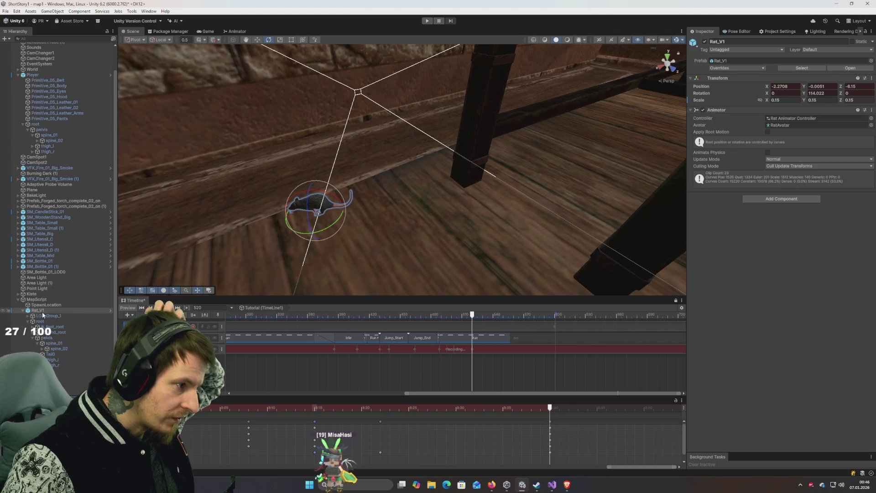
Step: Deactivate Rat_V1, then scrub and play the Timeline through the run up to frame 514
left_click(705, 42)
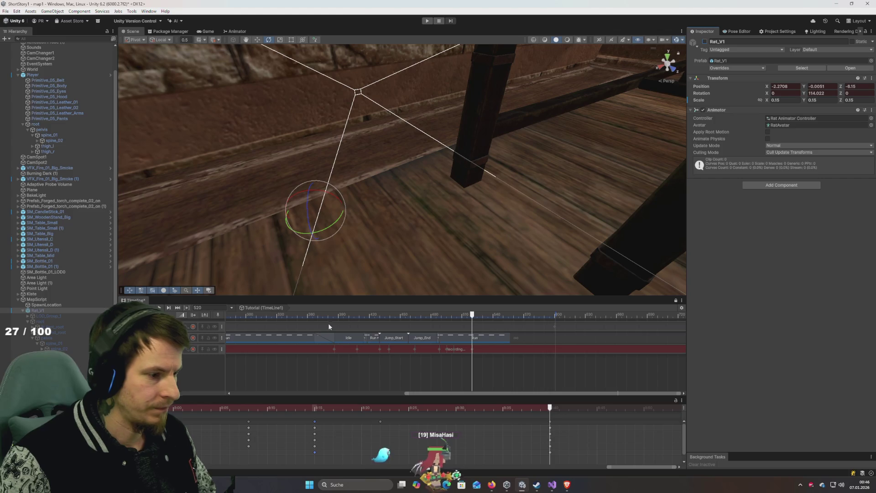
mouse_move(472, 315)
left_mouse_down()
mouse_move(269, 321)
mouse_move(432, 320)
left_mouse_up()
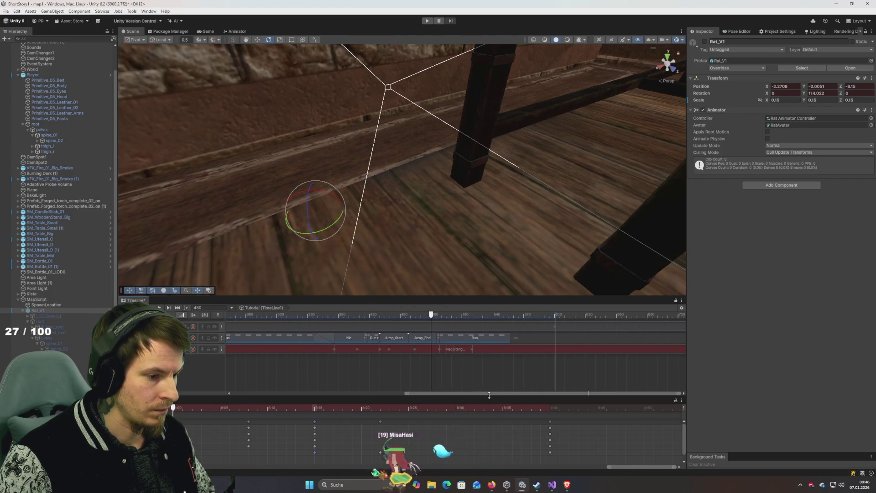
left_click_drag(489, 395, 220, 403)
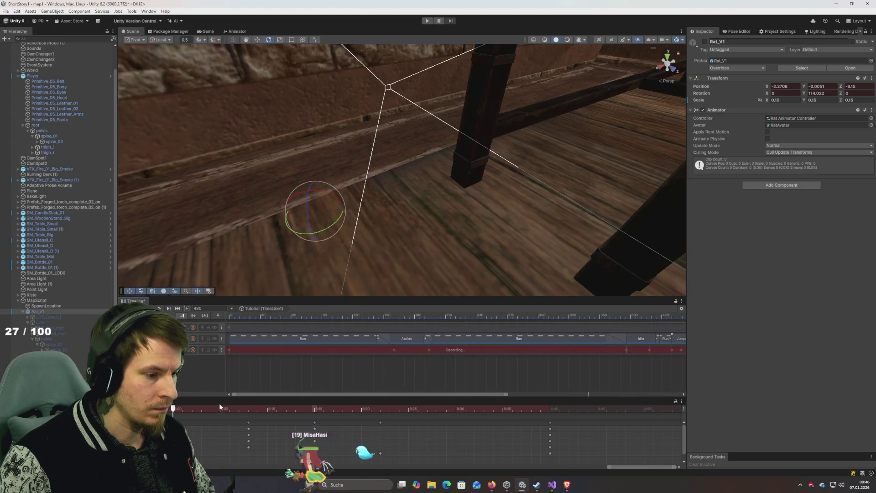
left_click(311, 316)
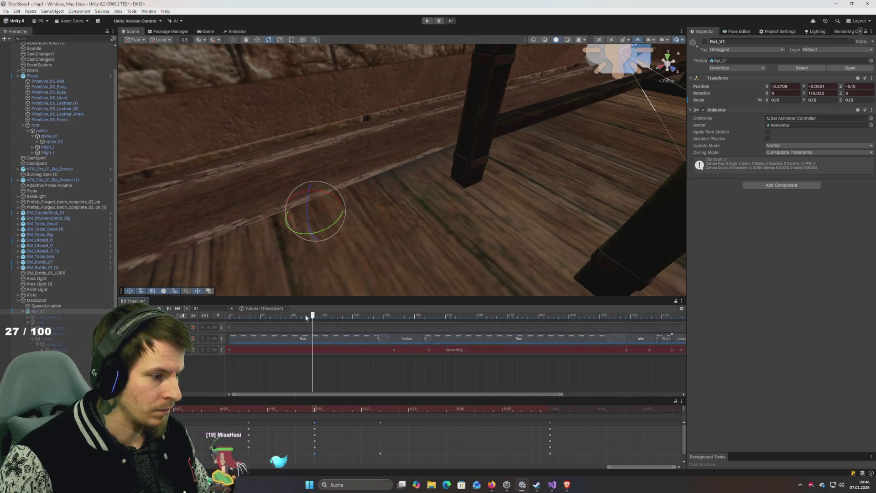
key("Home")
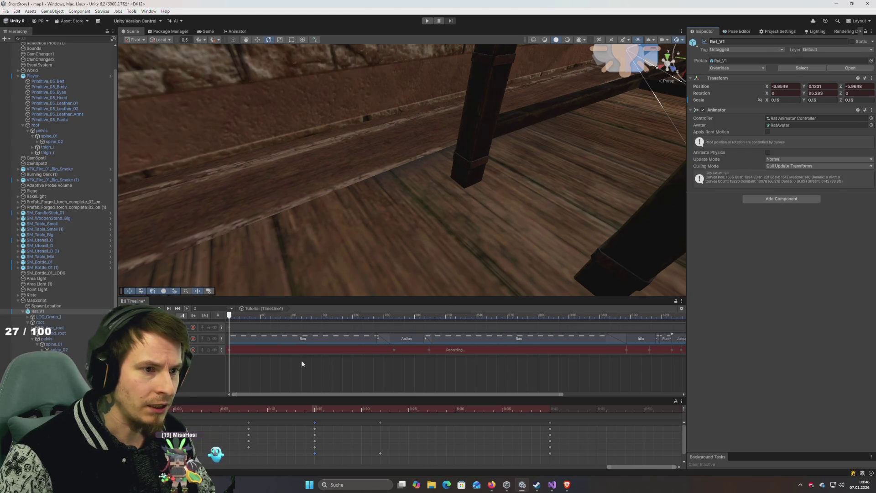
left_click_drag(295, 315, 617, 319)
key("space")
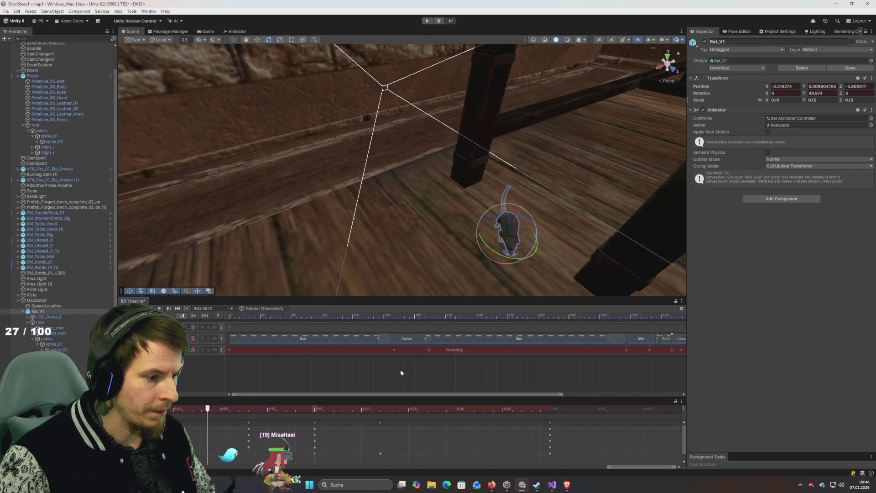
left_click_drag(623, 379, 261, 372)
left_click(383, 316)
mouse_move(383, 319)
left_mouse_down()
mouse_move(527, 328)
mouse_move(349, 325)
mouse_move(458, 336)
mouse_move(362, 336)
mouse_move(391, 342)
left_mouse_up()
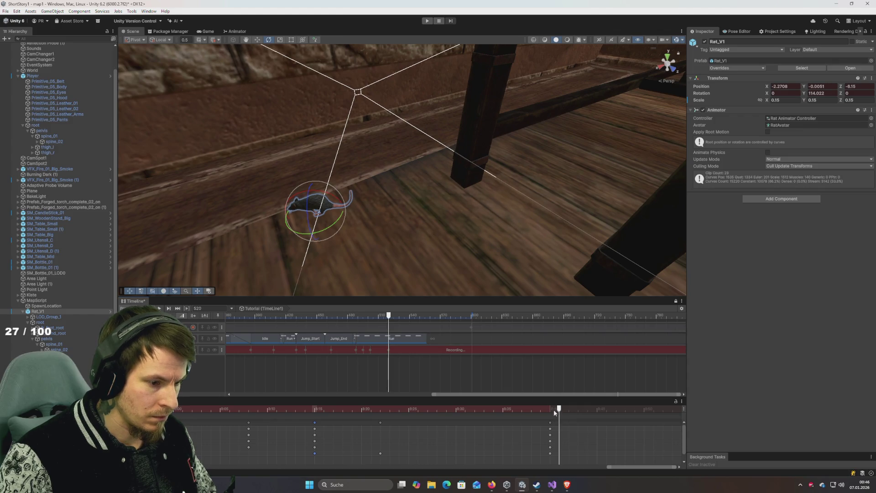
Step: Test toggling Rat_V1's active checkbox around frame 523, then stop recording
left_click(705, 41)
mouse_move(391, 318)
left_mouse_down()
mouse_move(362, 318)
mouse_move(404, 317)
left_mouse_up()
left_click(705, 41)
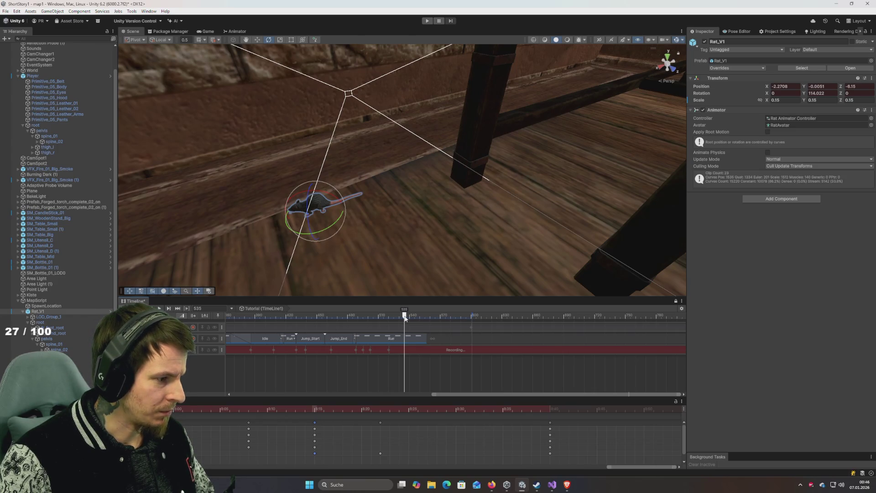
left_click_drag(405, 317, 390, 324)
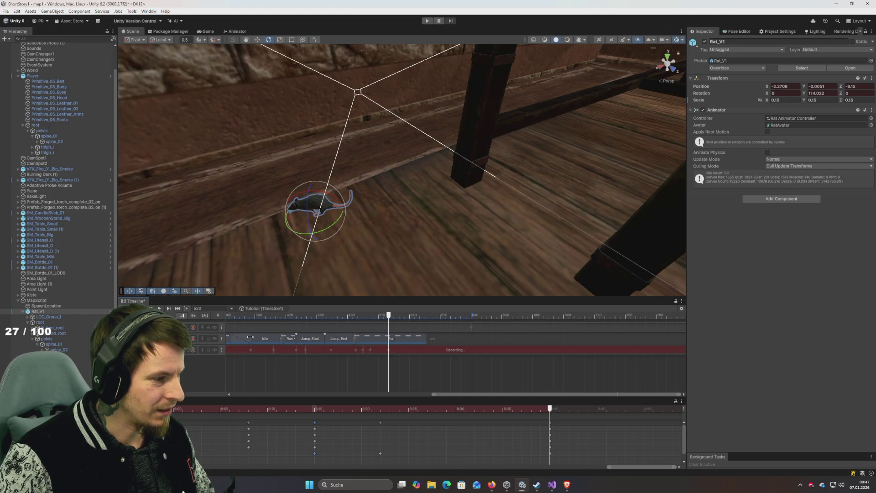
left_click(193, 350)
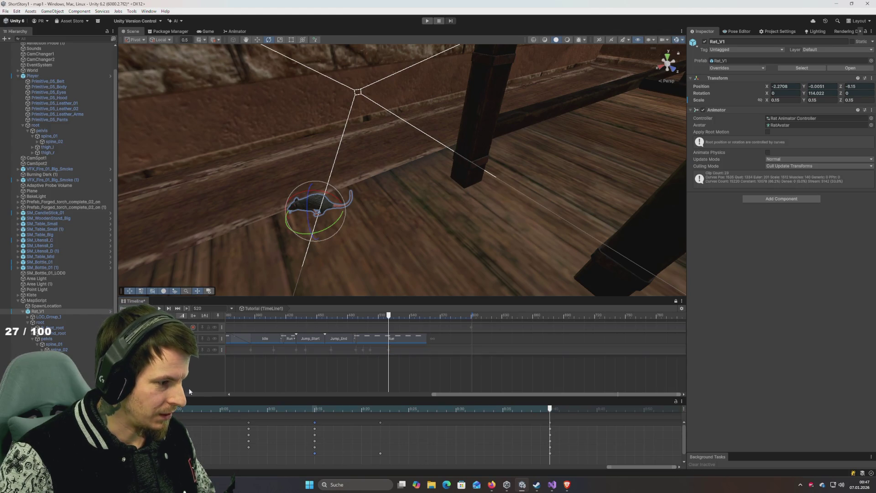
Step: Record Rat_V1 hidden at frame 520 on the third track, then stop recording
mouse_move(389, 315)
left_mouse_down()
mouse_move(378, 316)
mouse_move(390, 316)
left_mouse_up()
left_click(194, 350)
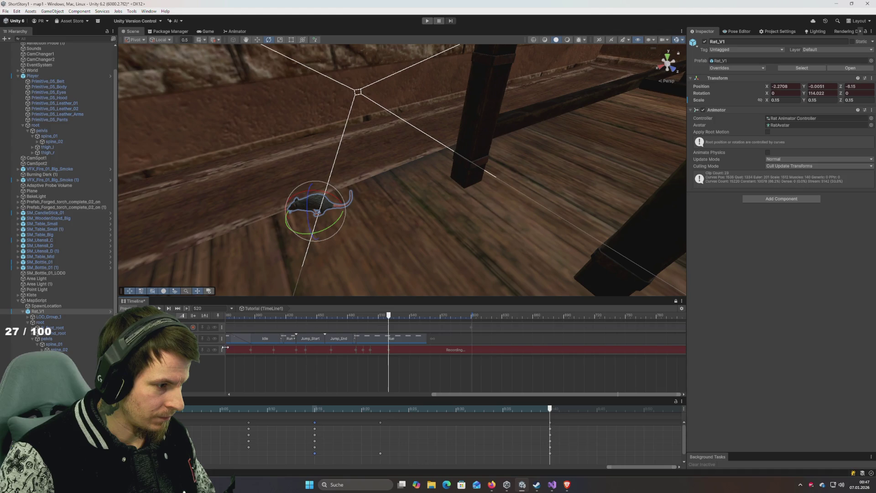
left_click(705, 41)
mouse_move(389, 319)
left_mouse_down()
mouse_move(371, 319)
mouse_move(390, 318)
left_mouse_up()
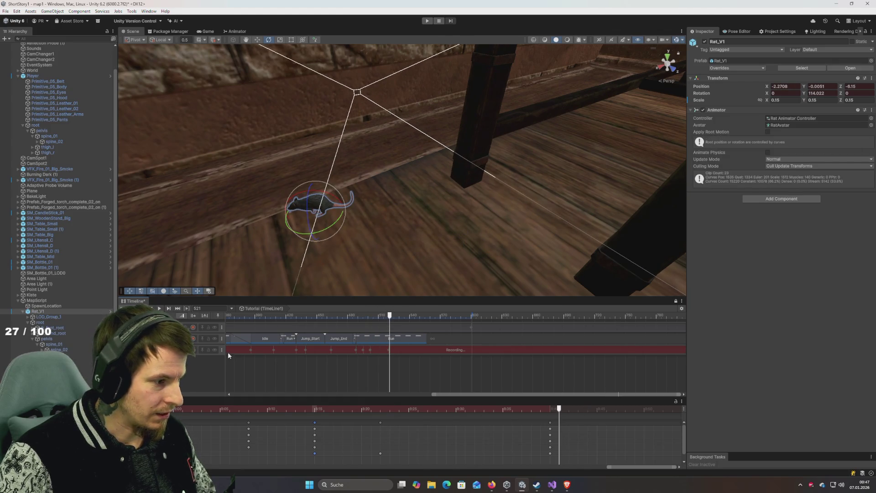
left_click(193, 349)
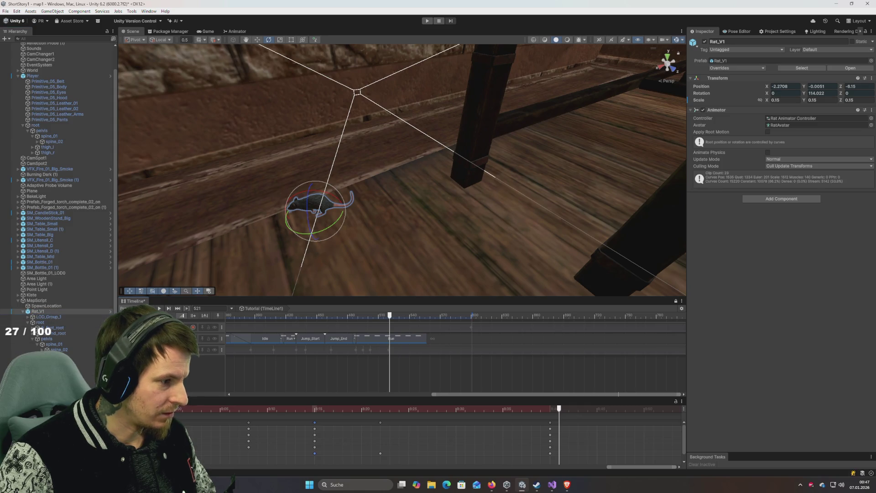
Step: Add an Activation track for the rat, trim its Active clip's end, and play to check
right_click(174, 373)
left_click(195, 376)
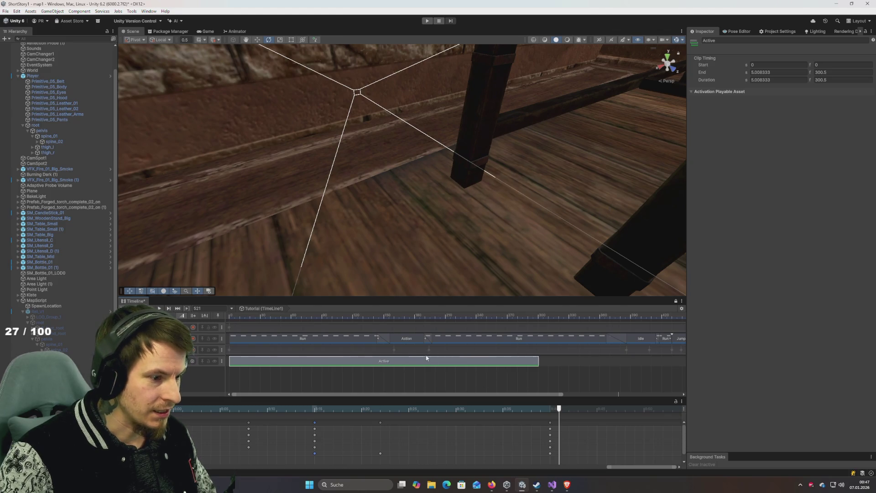
scroll(427, 359, "down", 5)
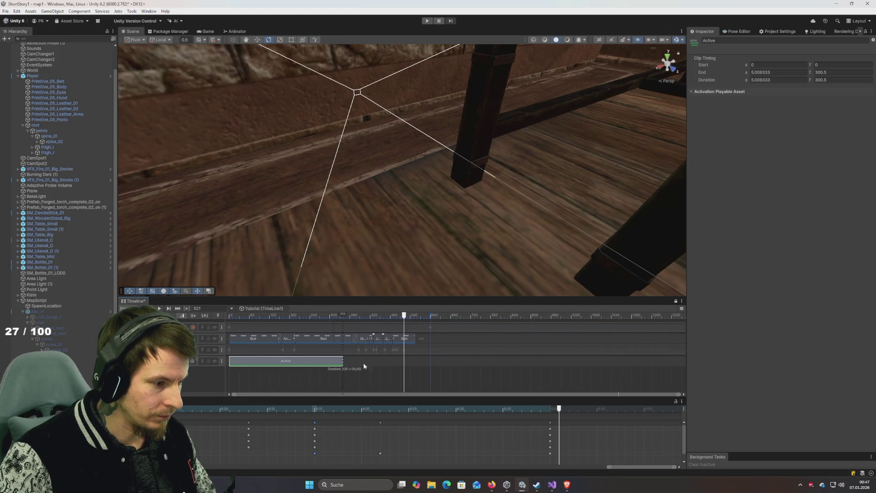
scroll(407, 367, "up", 4)
mouse_move(395, 316)
left_mouse_down()
mouse_move(368, 330)
mouse_move(308, 329)
left_mouse_up()
key("space")
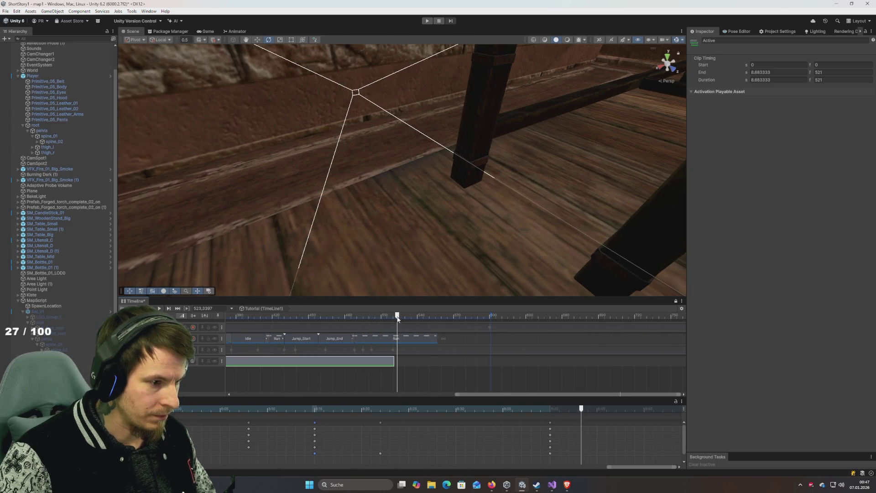
Step: Select the final rat keyframes and scrub and play the ending between frames 498 and 529
left_click(551, 422)
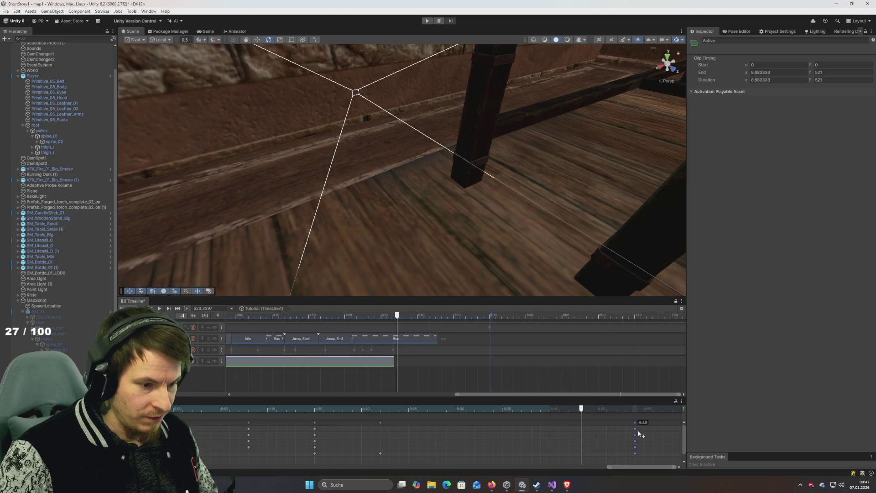
left_click_drag(452, 409, 347, 407)
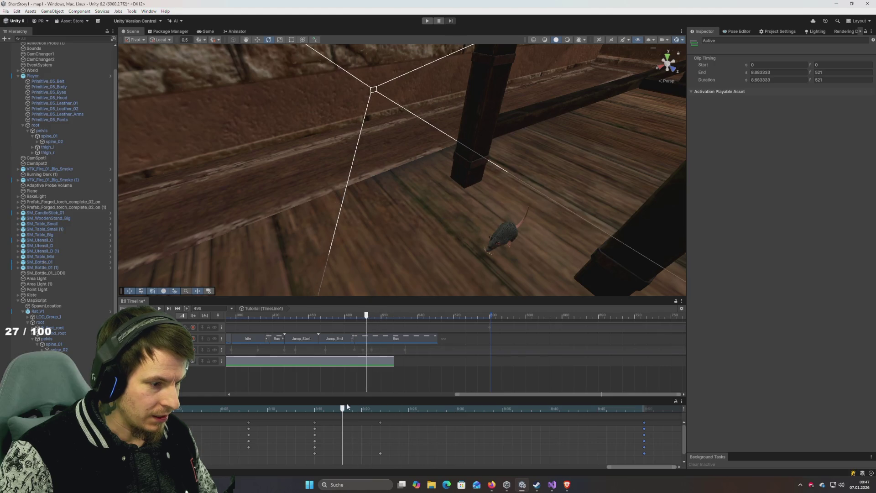
key("space")
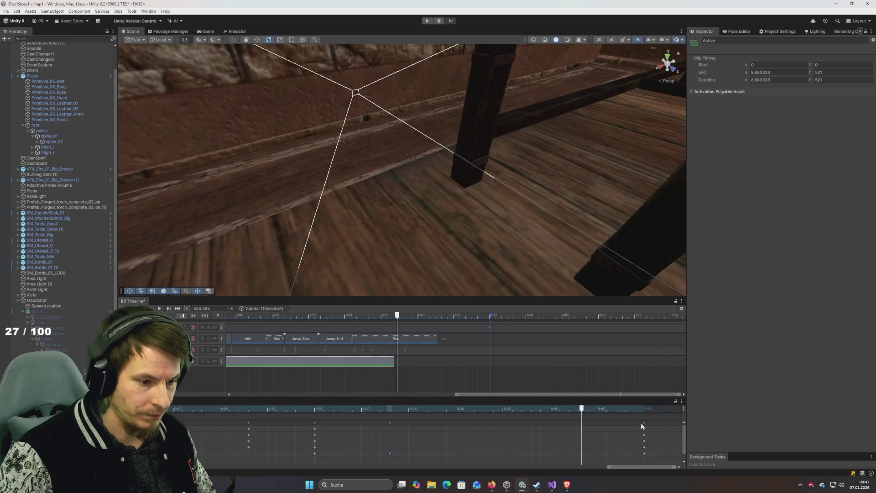
scroll(548, 434, "right", 1)
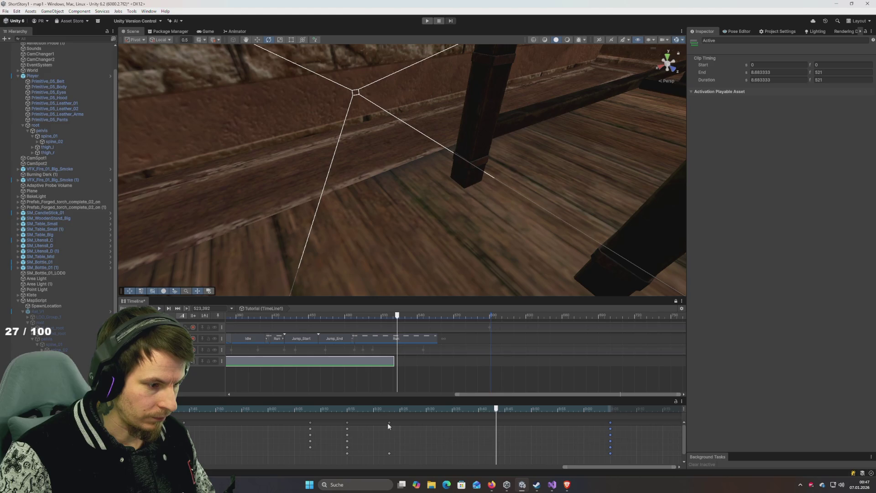
mouse_move(389, 410)
left_mouse_down()
mouse_move(293, 409)
mouse_move(528, 410)
left_mouse_up()
mouse_move(352, 410)
left_mouse_down()
mouse_move(289, 409)
mouse_move(422, 428)
left_mouse_up()
key("space")
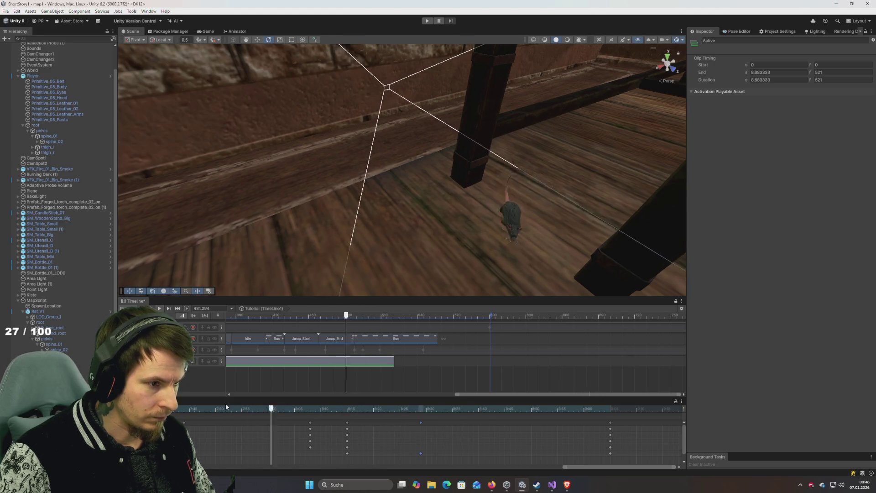
left_click_drag(365, 409, 352, 409)
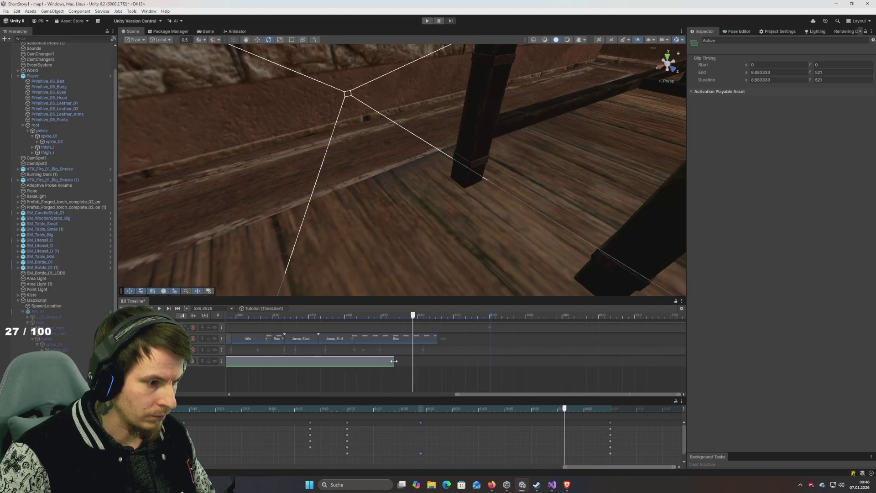
Step: Rewind the sequence to about frame 405 and enter Play mode
left_click(302, 315)
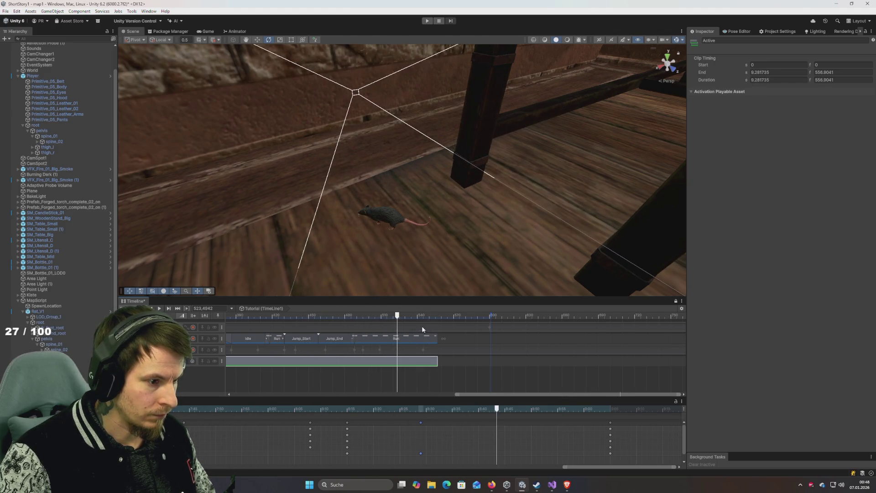
left_click(276, 315)
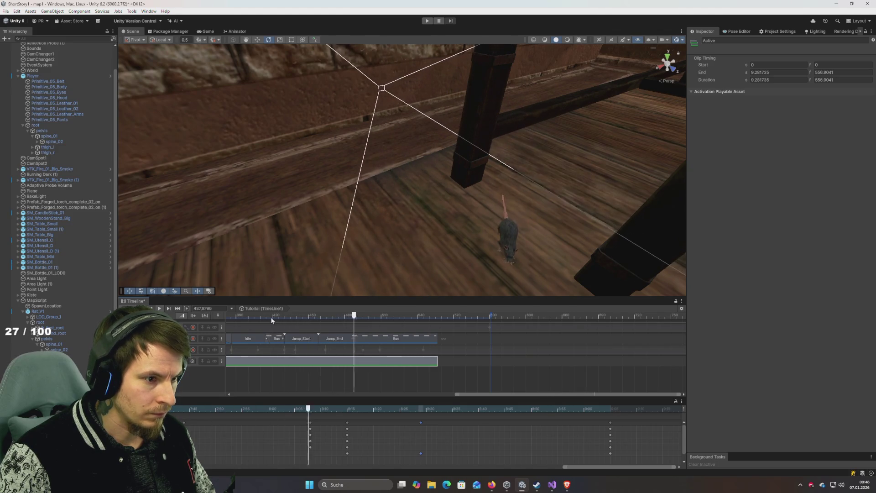
mouse_move(271, 316)
left_mouse_down()
mouse_move(257, 325)
mouse_move(340, 342)
left_mouse_up()
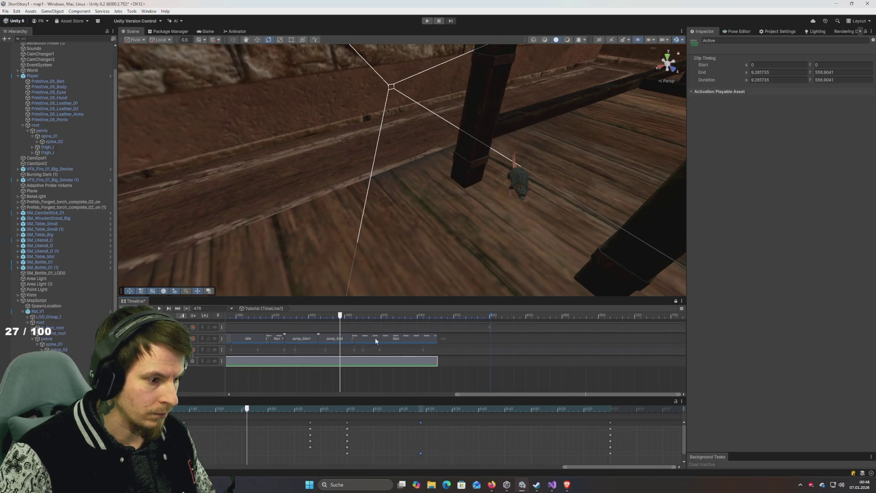
left_click(430, 22)
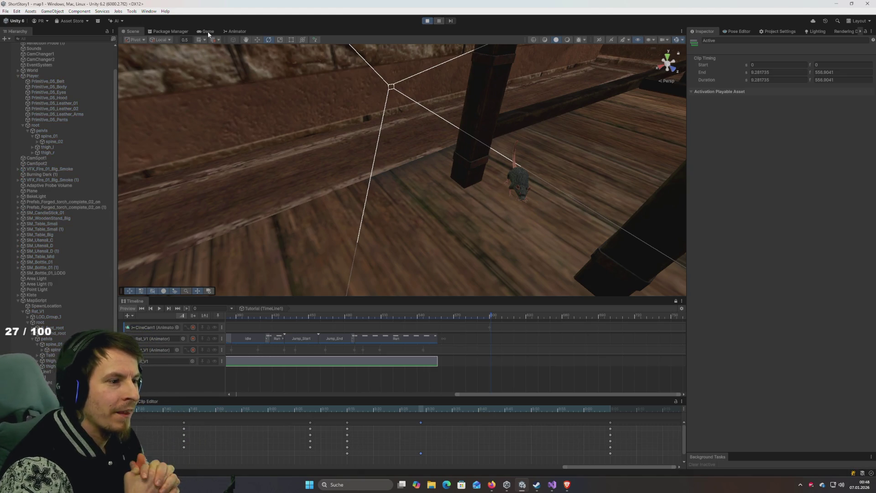
Step: Show the Game view and maximize it to fill the editor
left_click(208, 31)
double_click(207, 32)
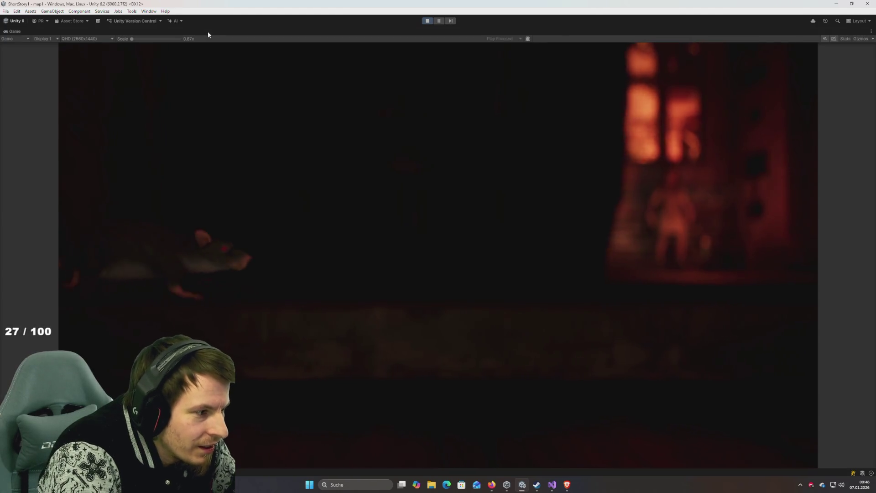
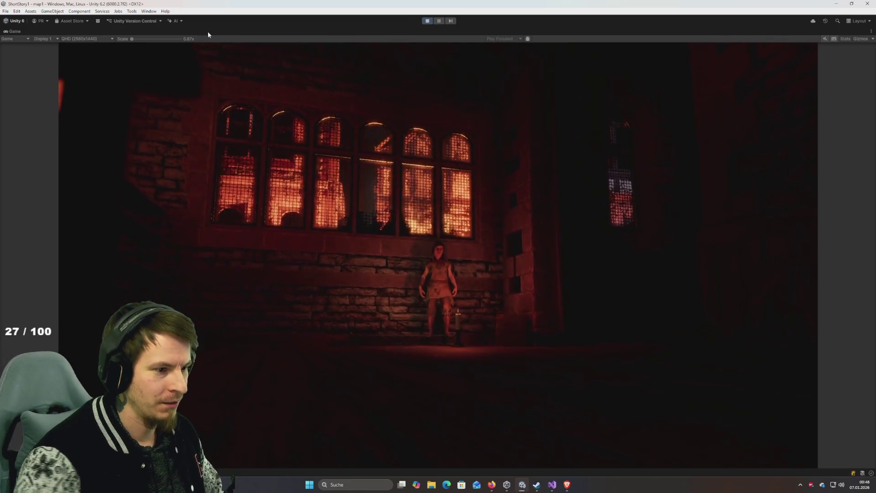
Step: Stop the dungeon map playtest, find and open the Intro scene, then play it
left_click(428, 22)
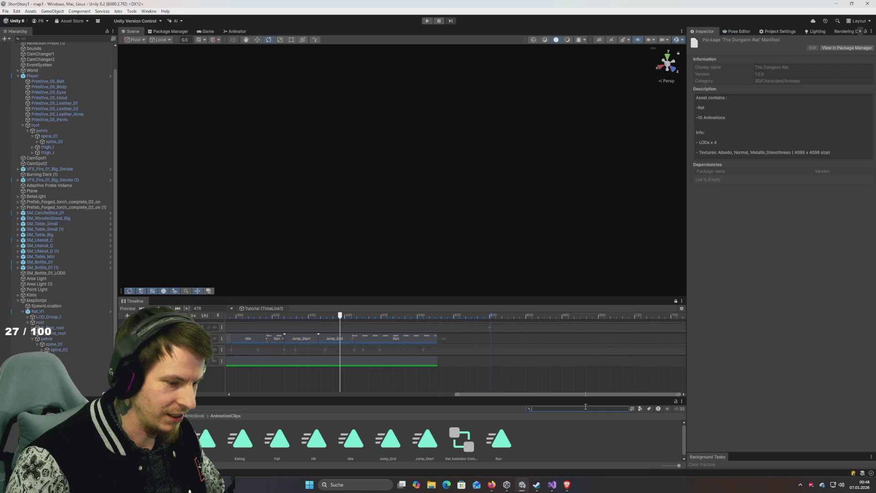
type("intro")
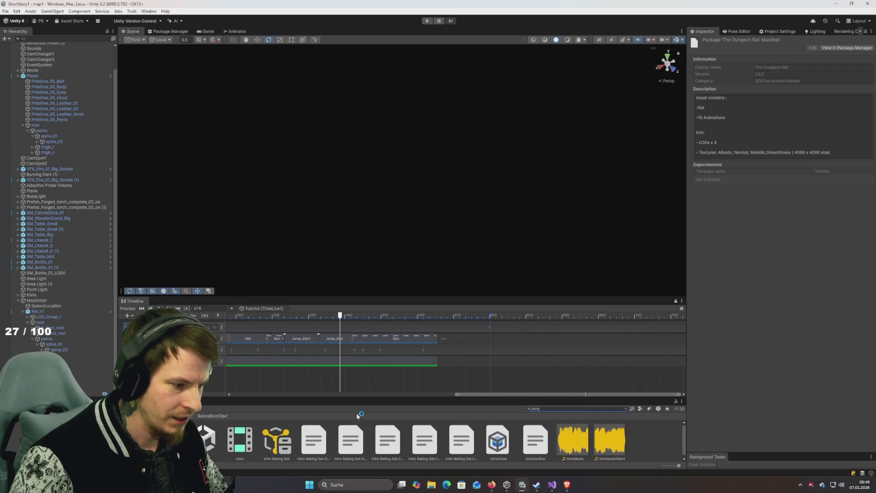
key("Down")
double_click(203, 443)
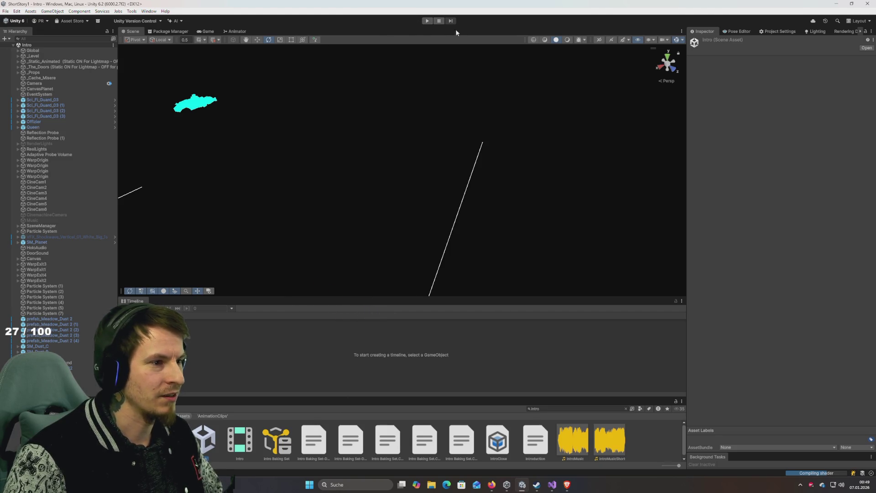
left_click(428, 21)
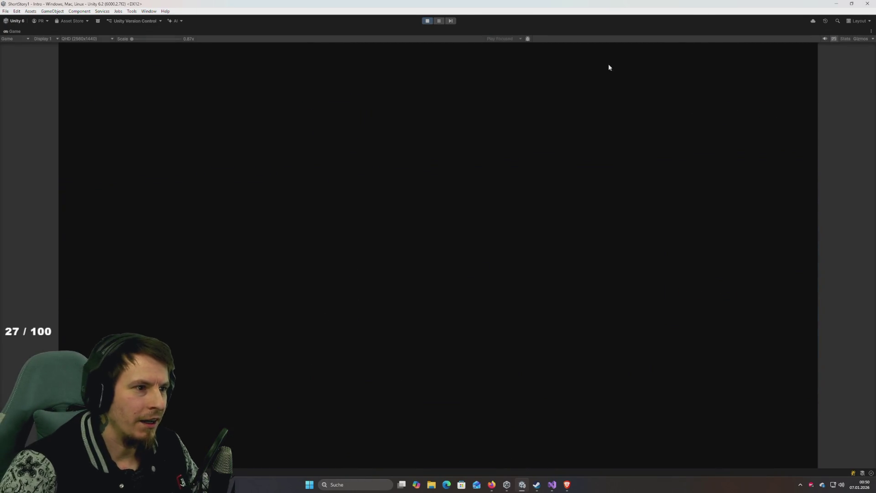
left_click(432, 22)
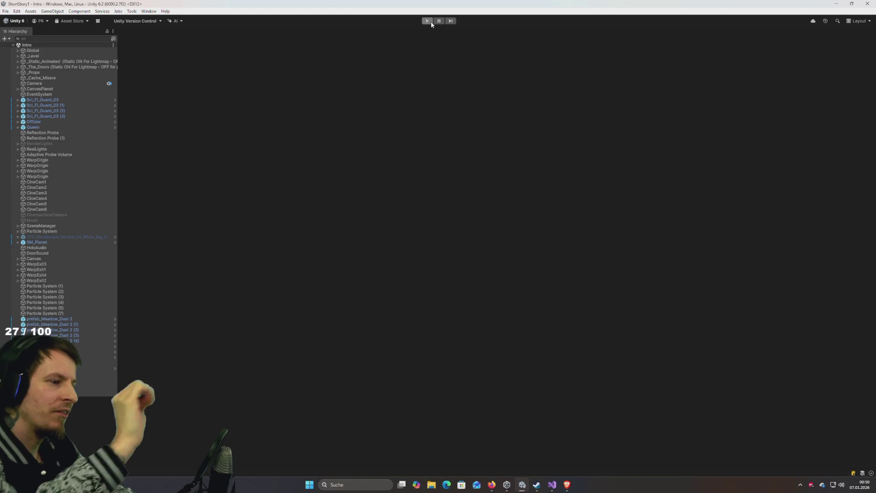